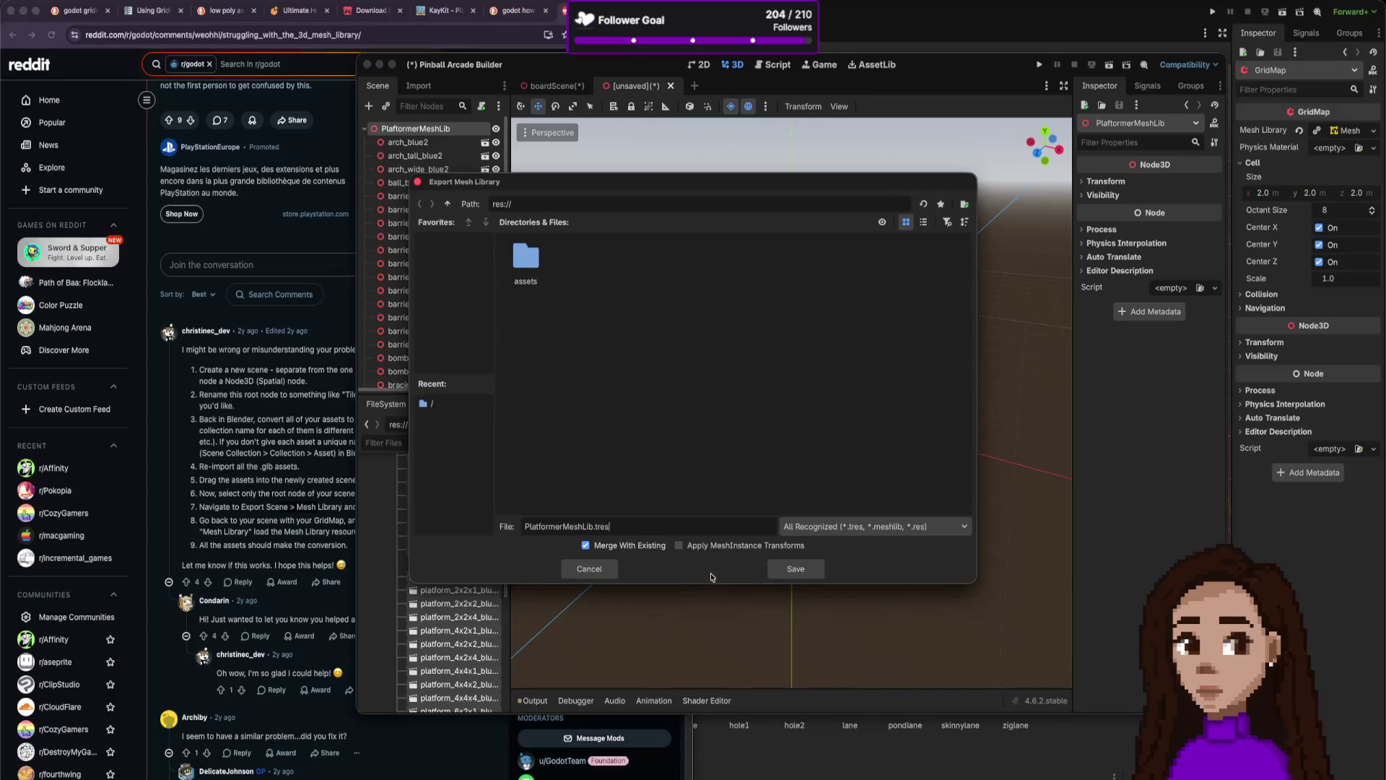
# Save the mesh library as PlatformerMeshLib.tres and go back to the boardScene tab.
pyautogui.doubleClick(530, 264)
pyautogui.click(795, 569)
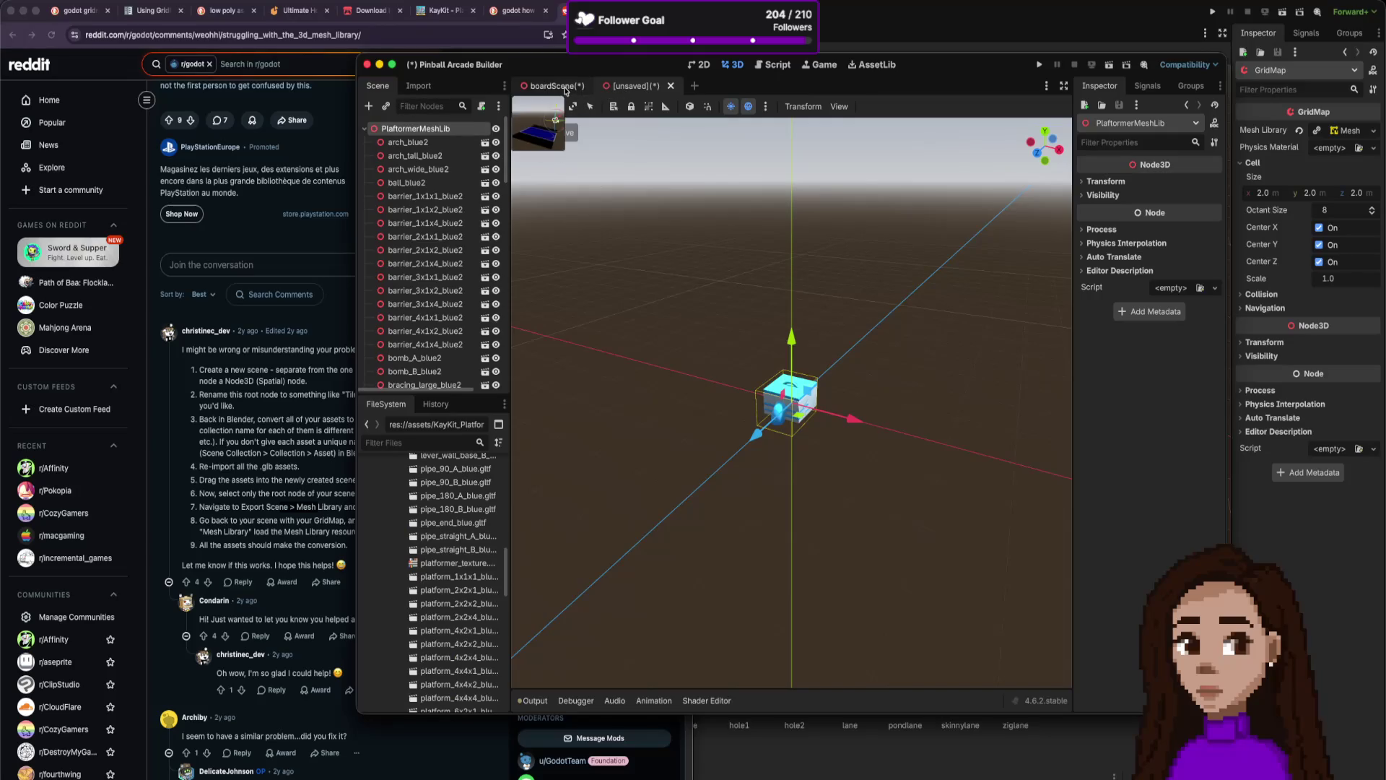
pyautogui.click(556, 85)
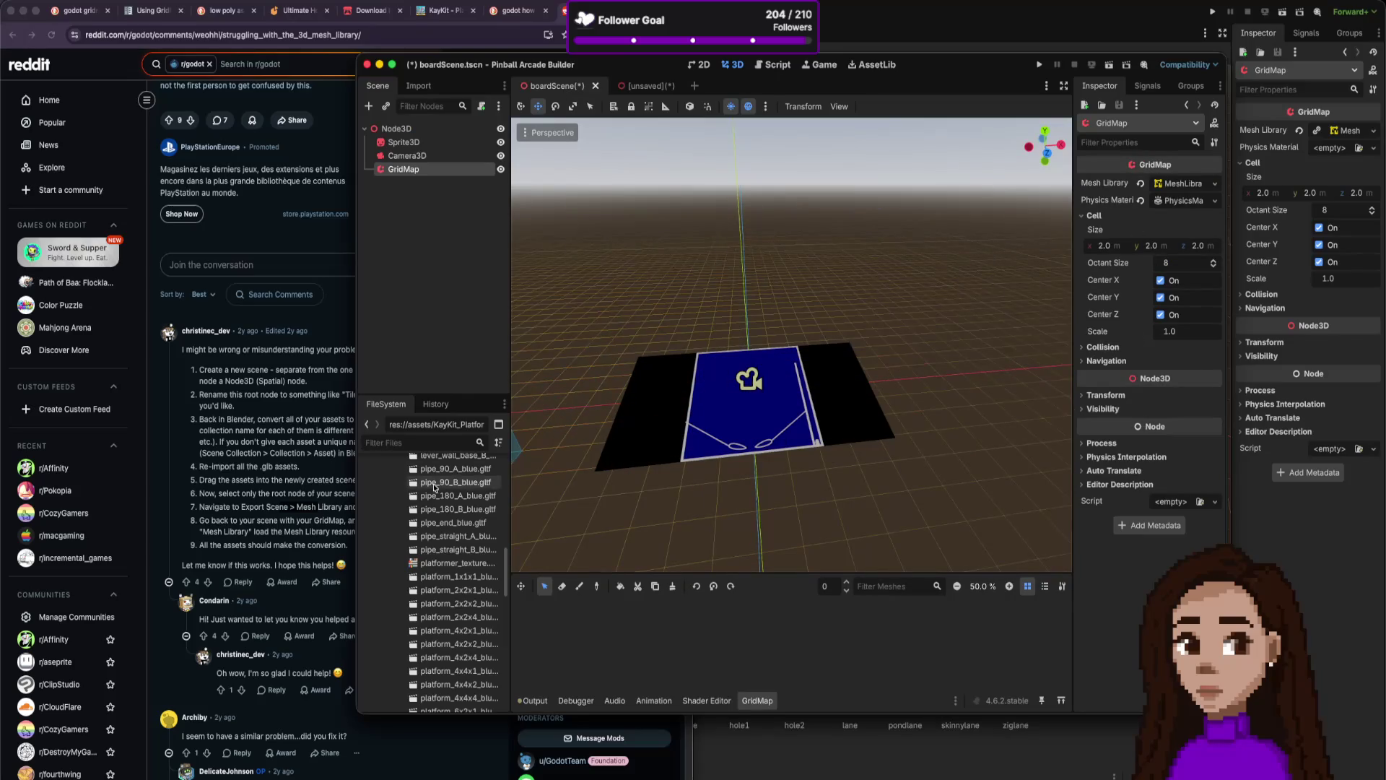
# Drag PlatformerMeshLib.tres from the FileSystem dock into the GridMap's Mesh Library field.
pyautogui.scroll(10, 407, 513)
pyautogui.click(381, 514)
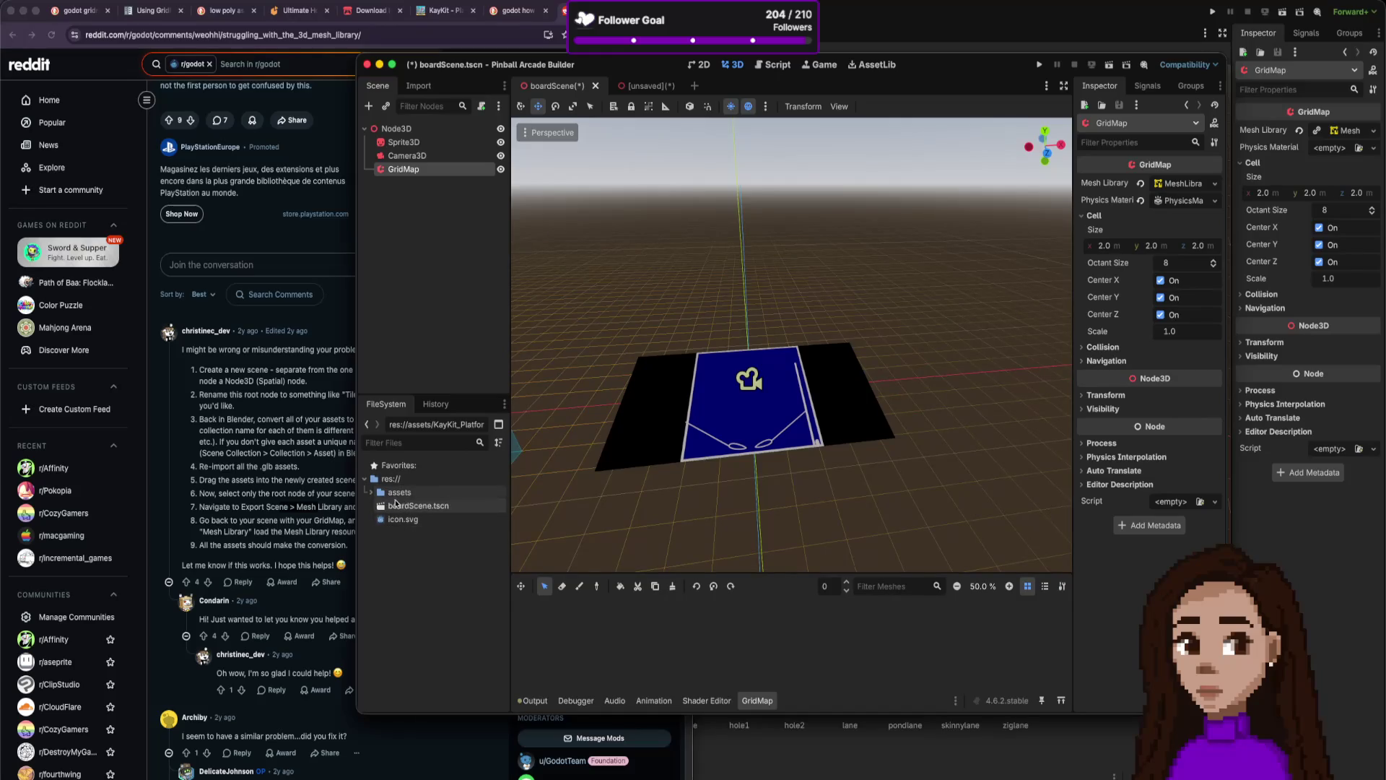
pyautogui.click(371, 493)
pyautogui.click(384, 506)
pyautogui.click(436, 519)
pyautogui.moveTo(1169, 186); pyautogui.dragTo(1202, 185)
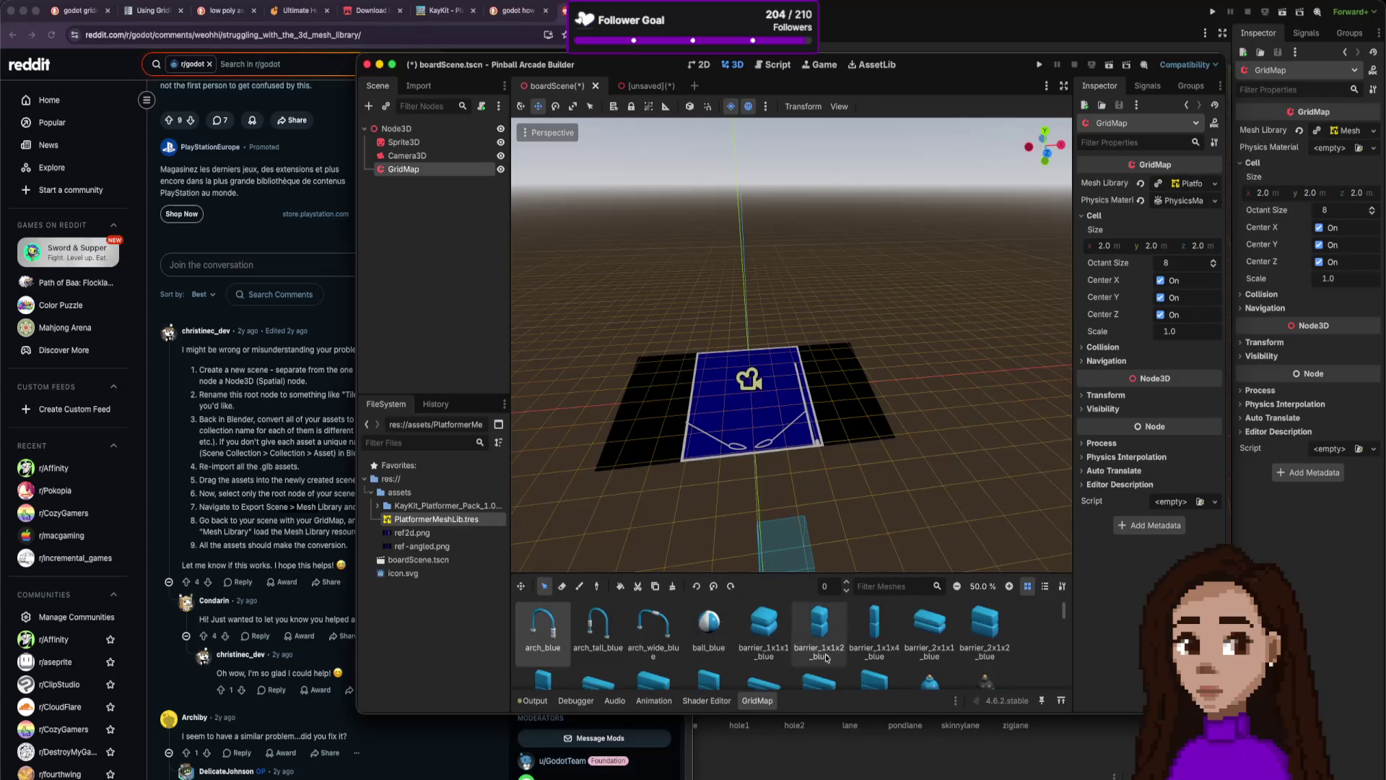
# Pick platform_6x6x1_blue from the GridMap palette and paint it onto the pinball board.
pyautogui.scroll(-2, 851, 653)
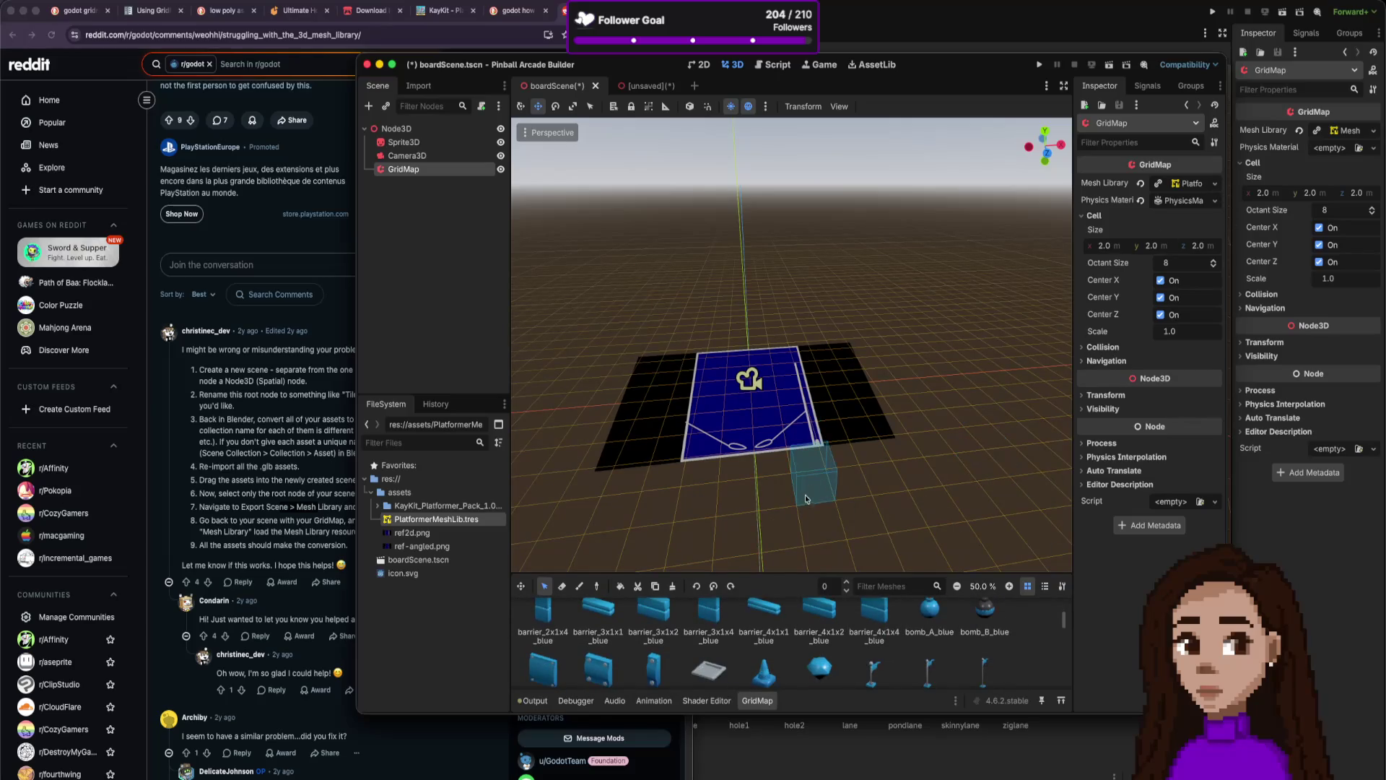
pyautogui.scroll(-1, 760, 653)
pyautogui.scroll(-4, 760, 653)
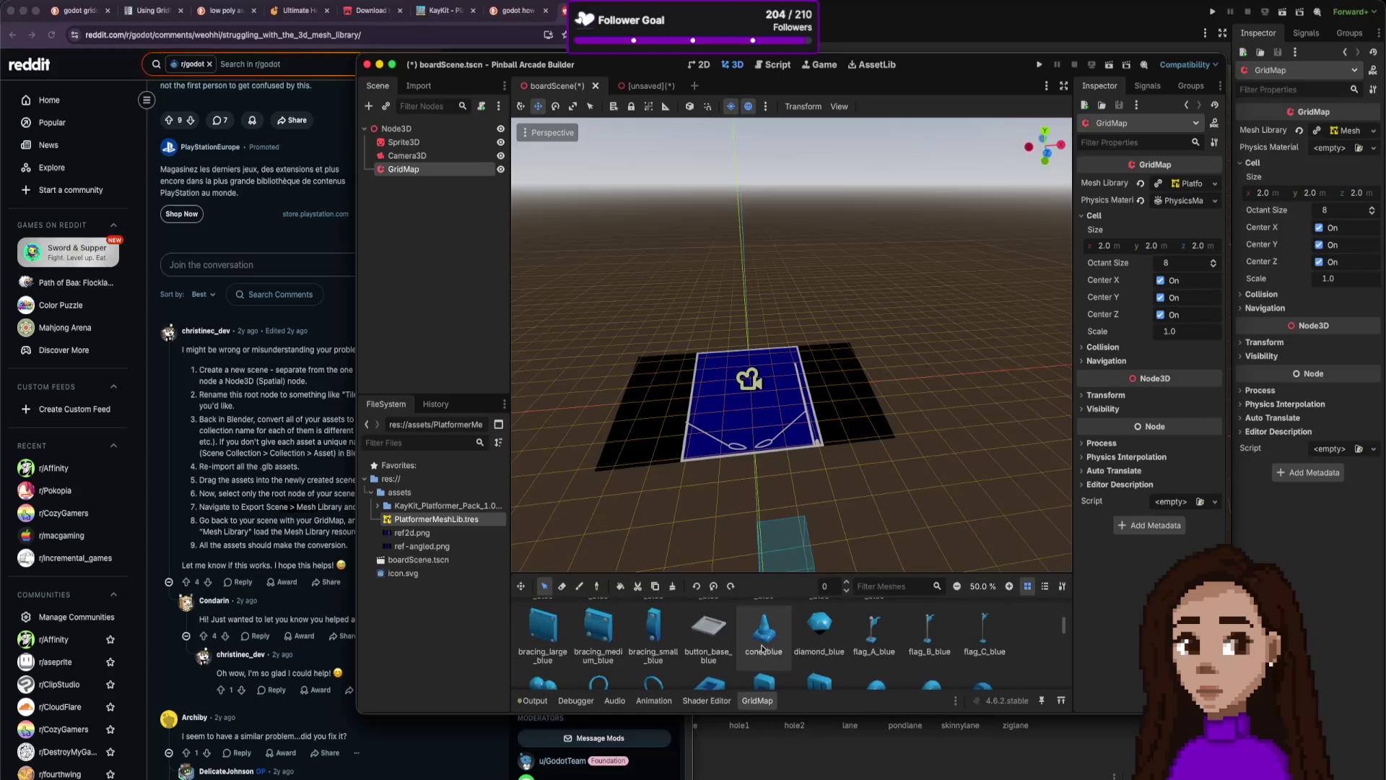
pyautogui.scroll(-2, 761, 647)
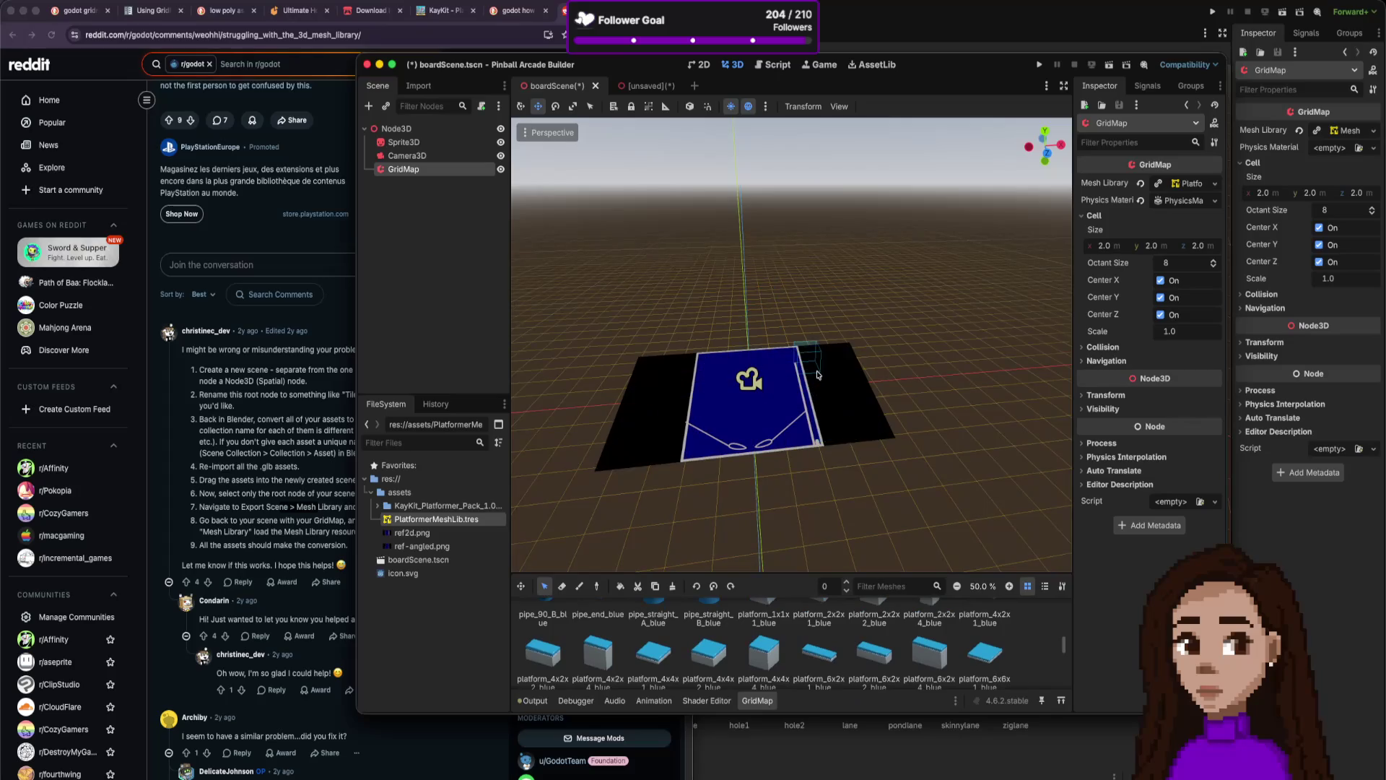
pyautogui.scroll(-1, 787, 549)
pyautogui.scroll(-4, 842, 654)
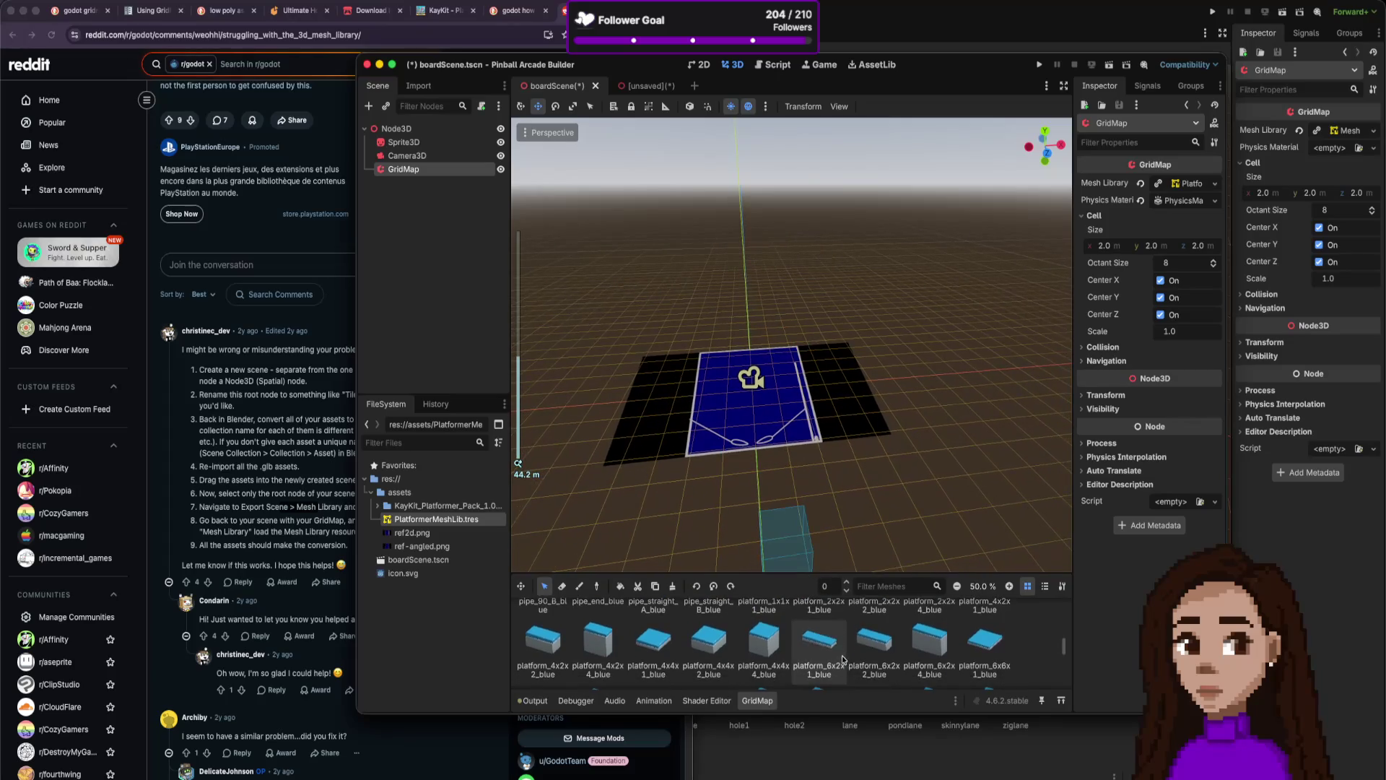
pyautogui.scroll(5, 843, 658)
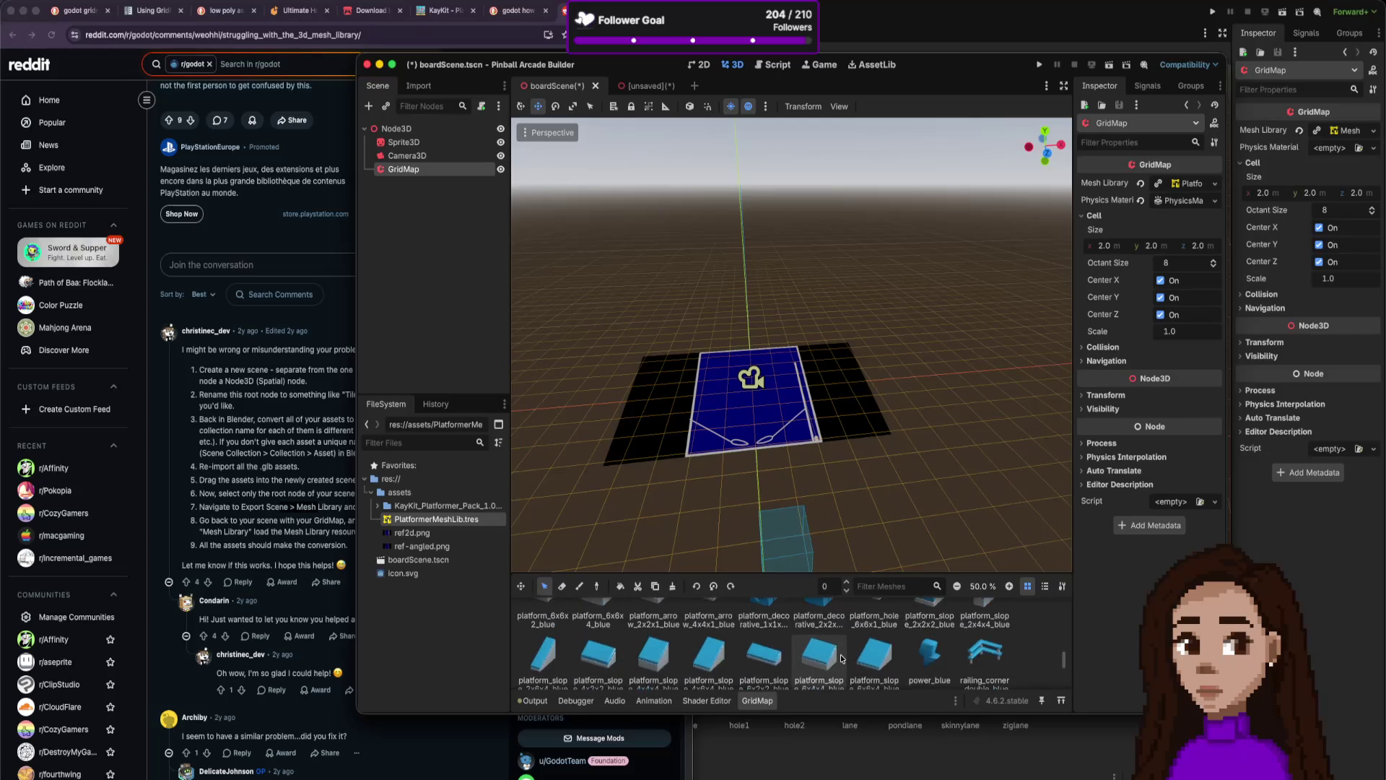
pyautogui.click(986, 639)
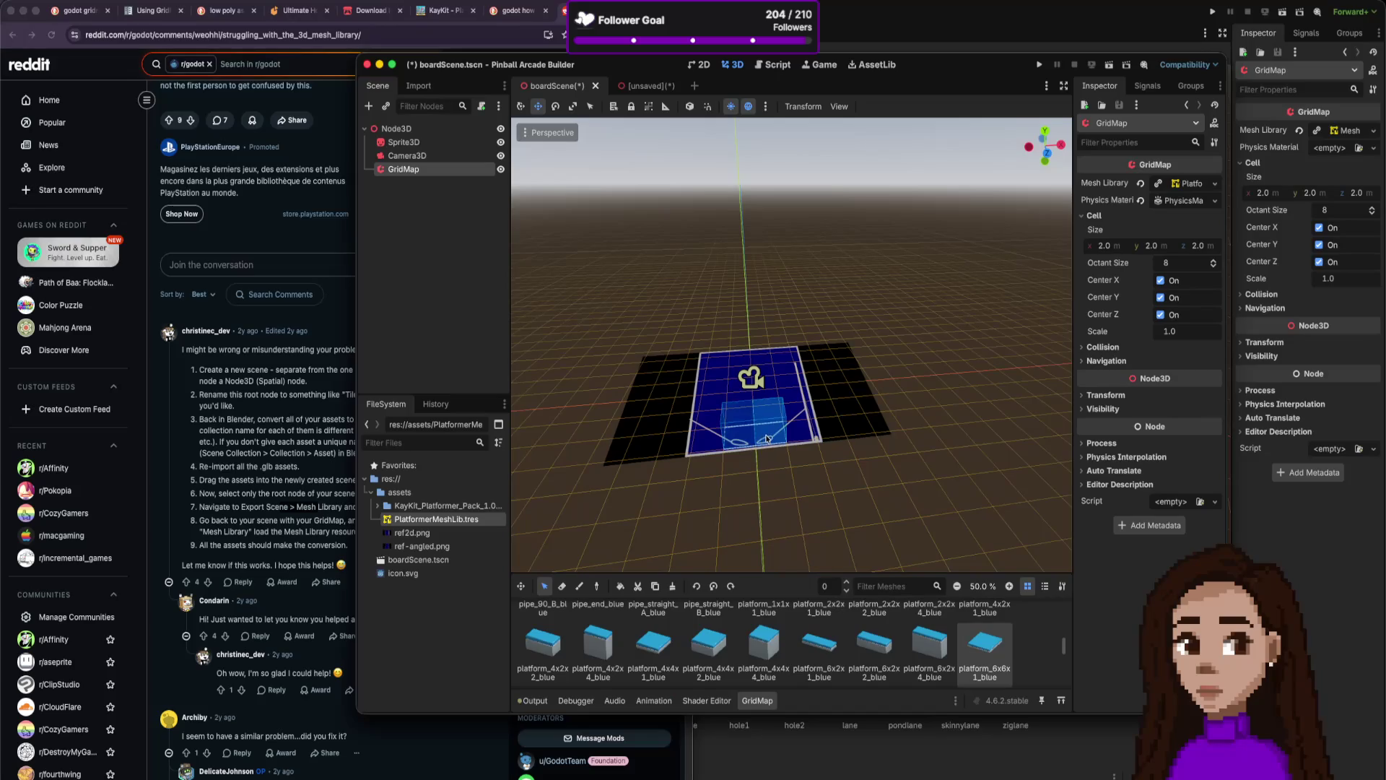
pyautogui.click(747, 455)
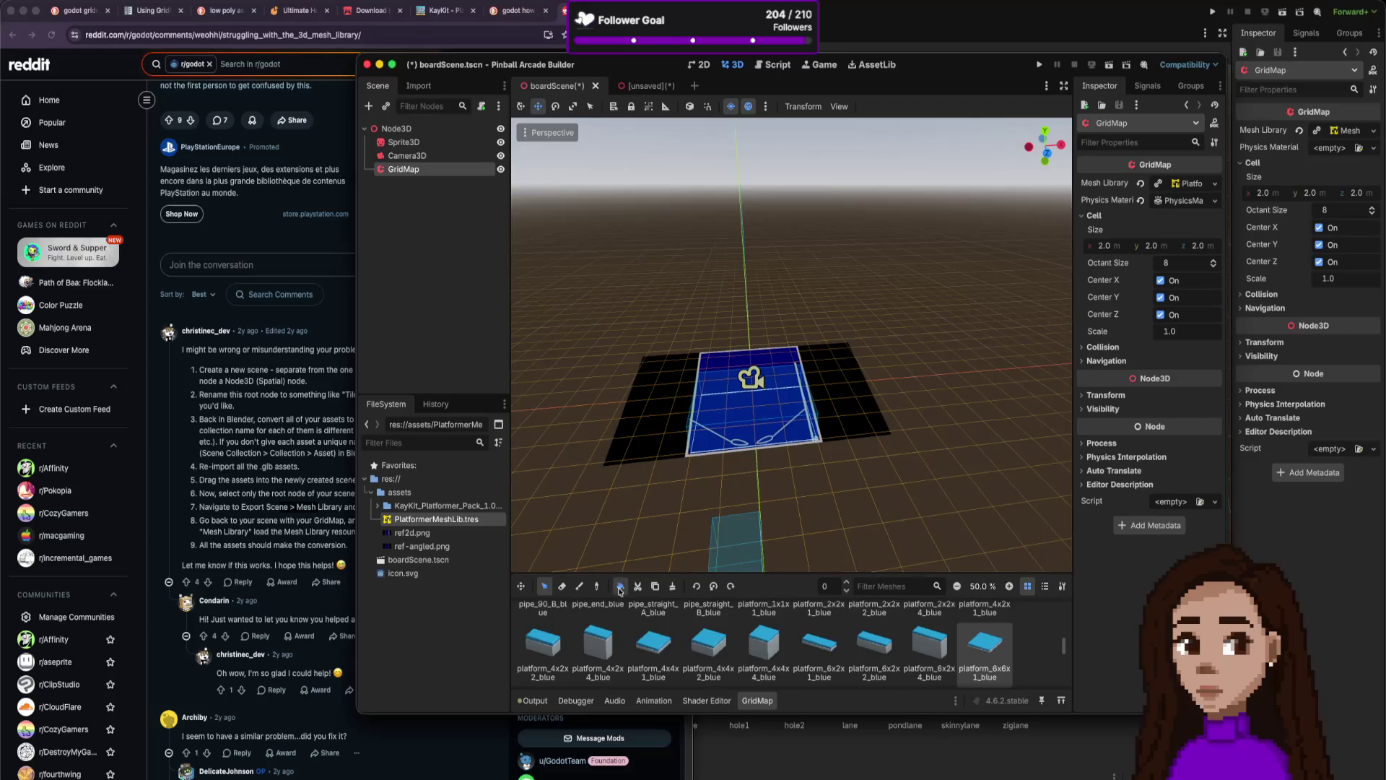
# Place the 6x6 platform over the board, then select the platform_6x2x4_blue block.
pyautogui.click(761, 538)
pyautogui.scroll(-10, 792, 523)
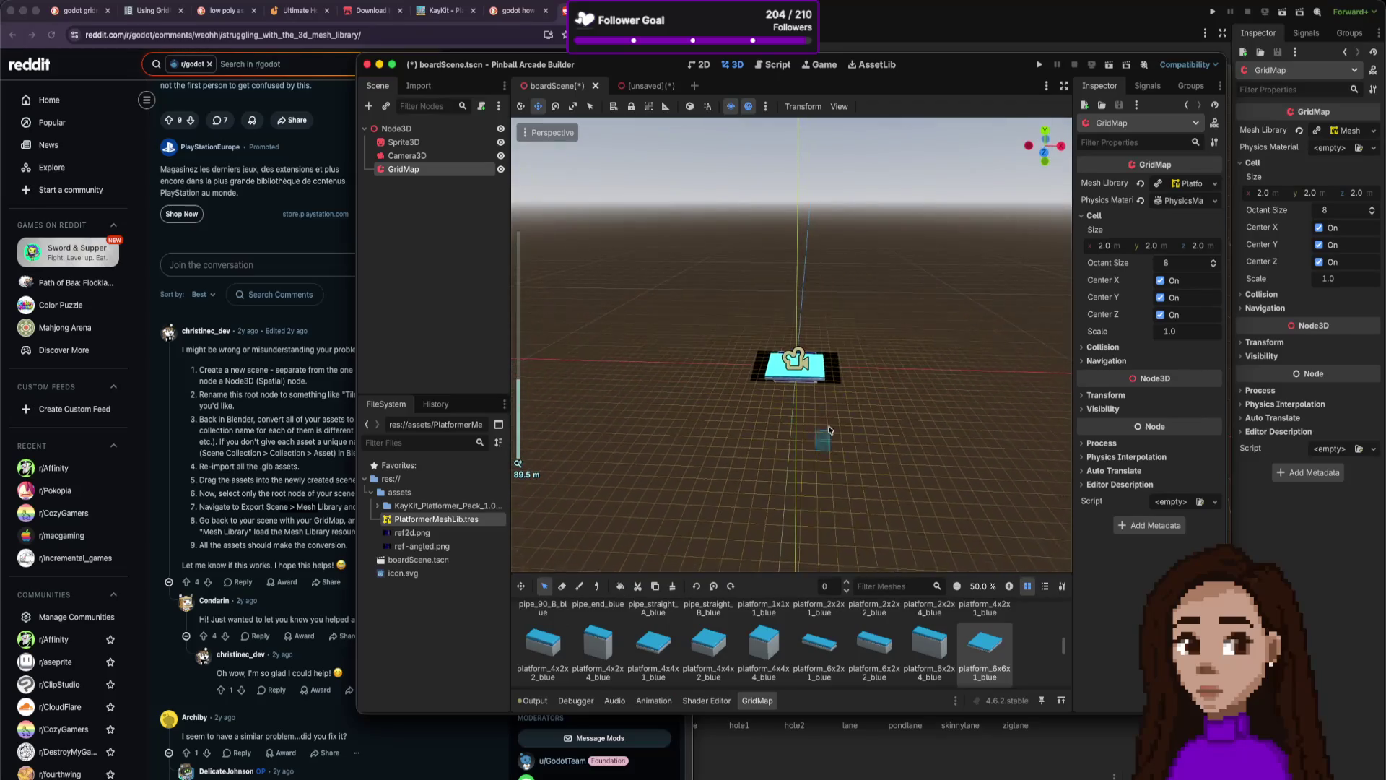
pyautogui.scroll(10, 828, 430)
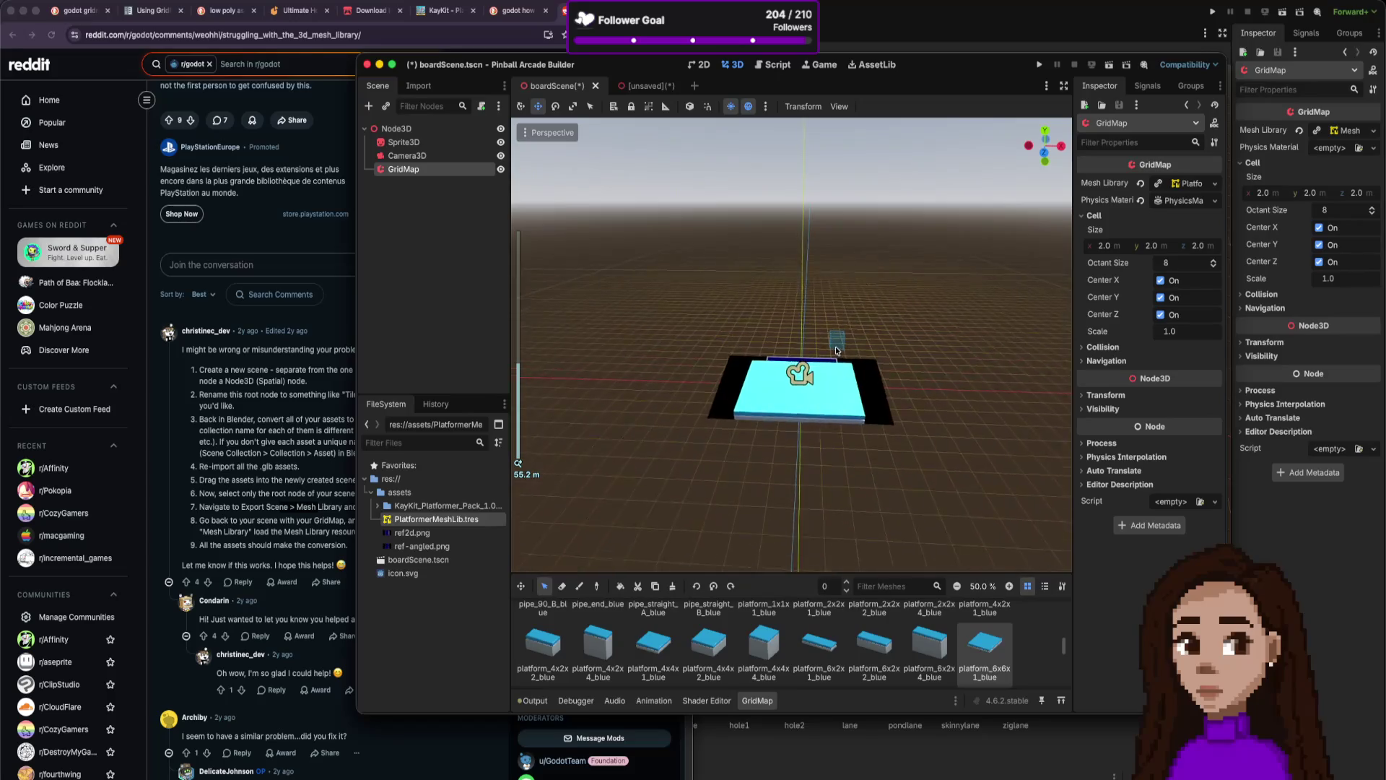
pyautogui.scroll(-4, 792, 345)
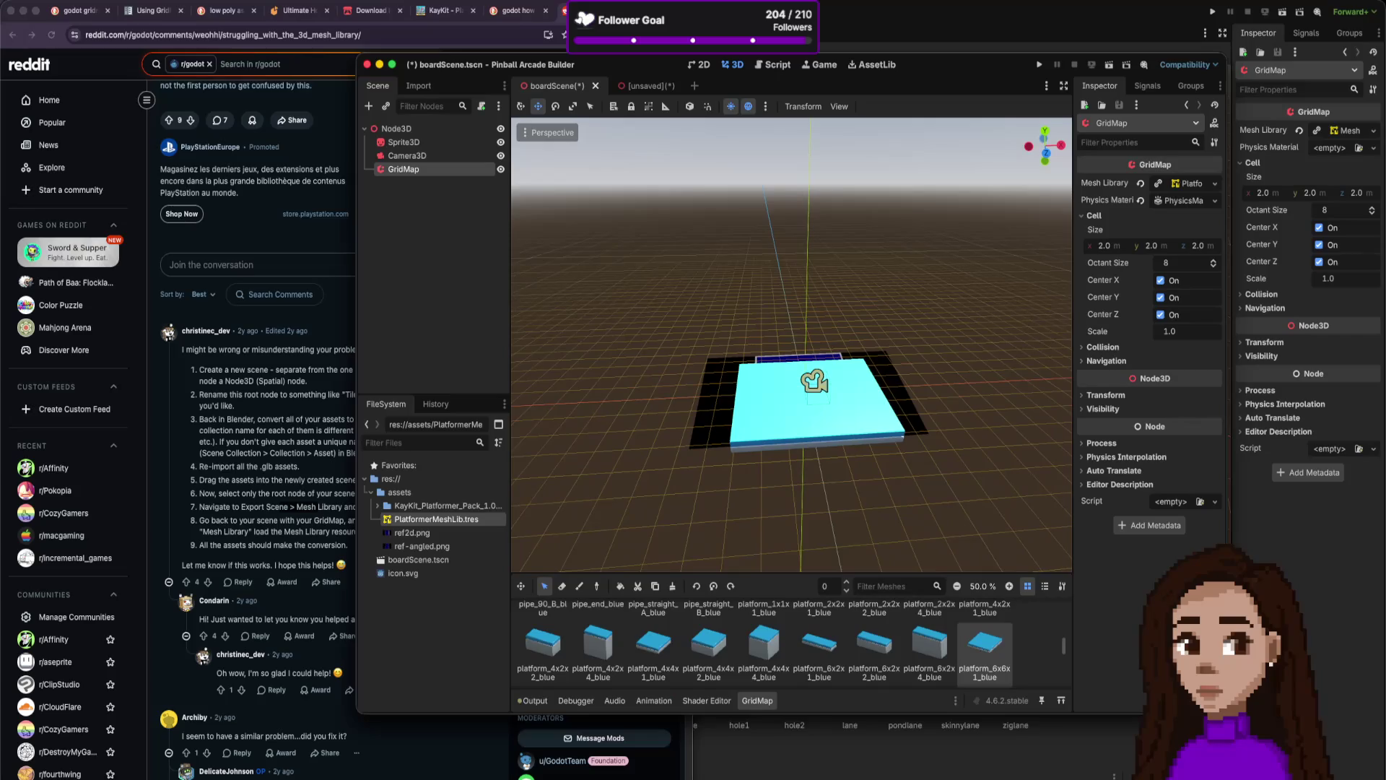
pyautogui.click(930, 643)
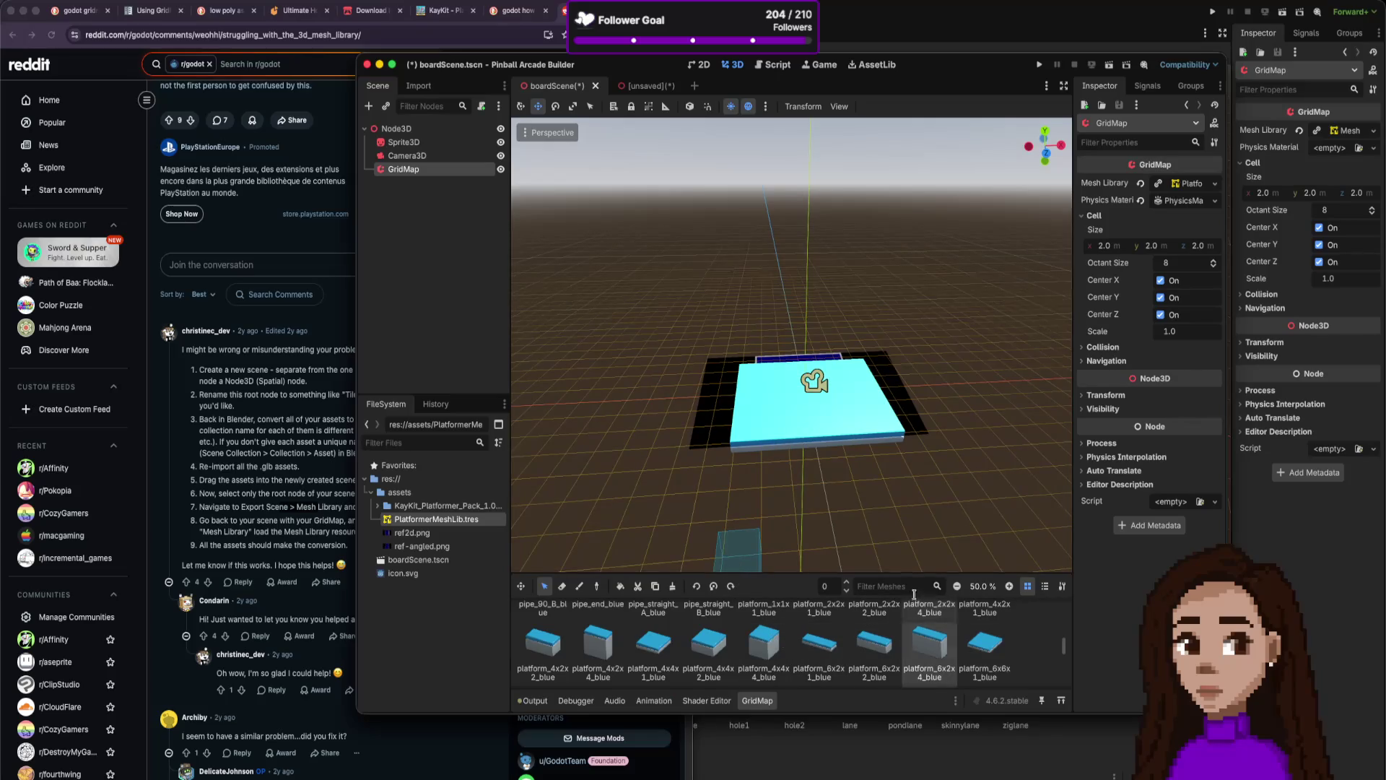
# Paint a first 6x2x4 block beside the platform, testing its rotation.
pyautogui.click(579, 585)
pyautogui.click(760, 446)
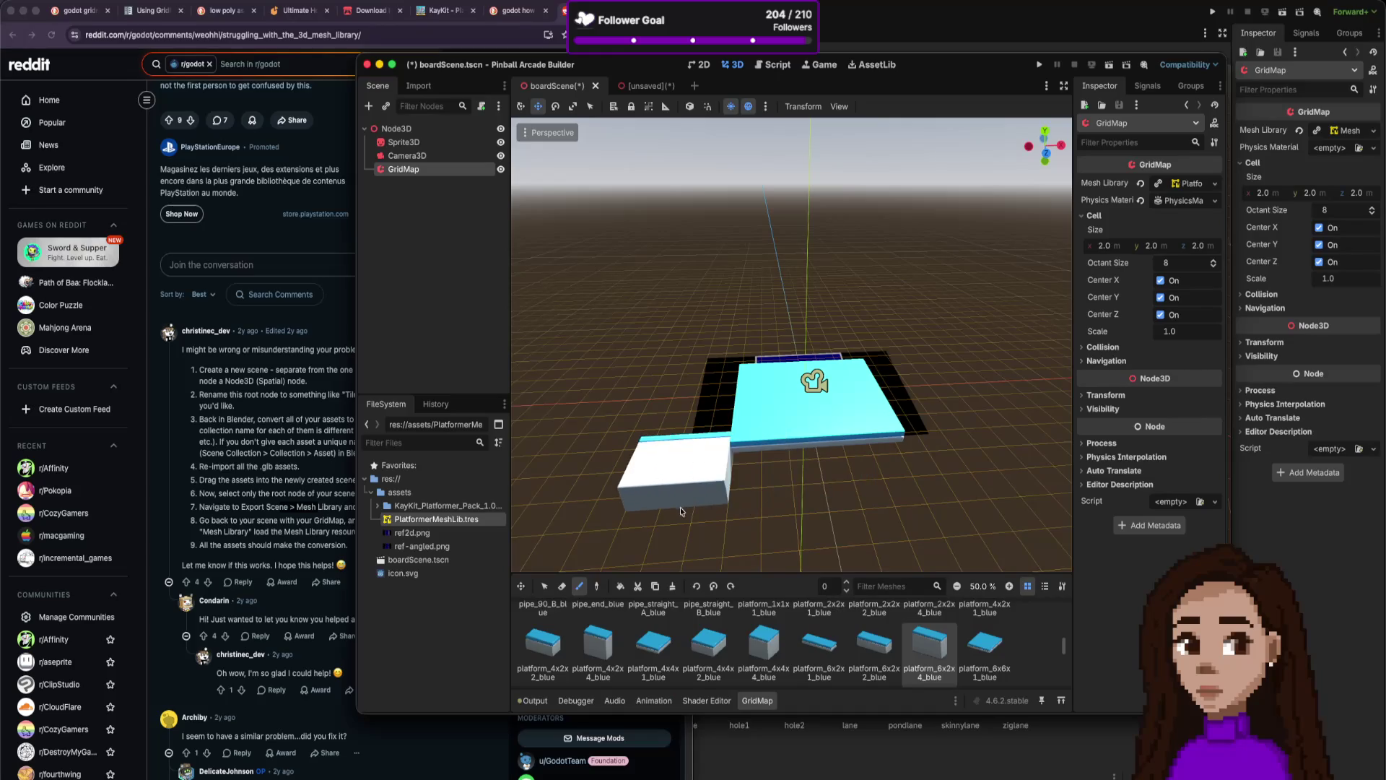
pyautogui.press('s')
pyautogui.press('a')
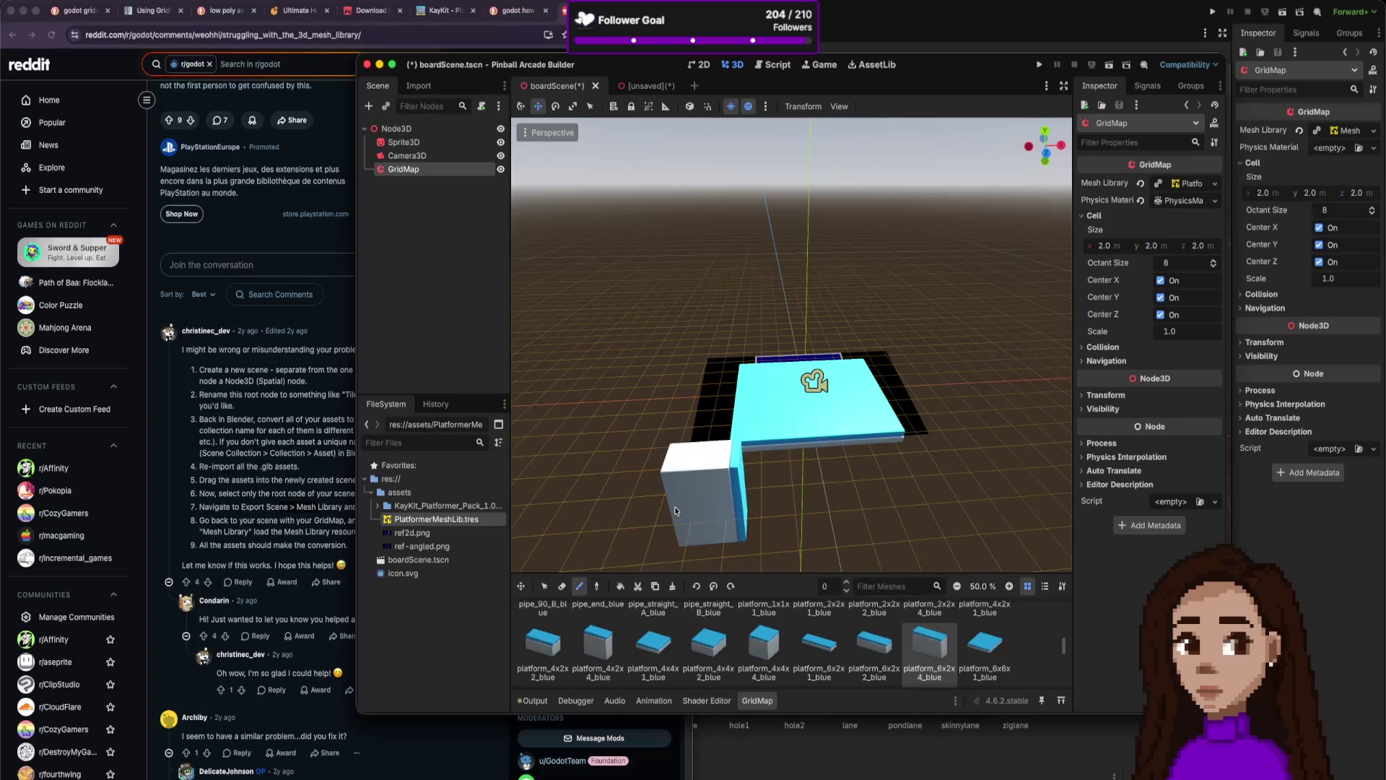
pyautogui.press('a')
pyautogui.press('s')
pyautogui.press('q')
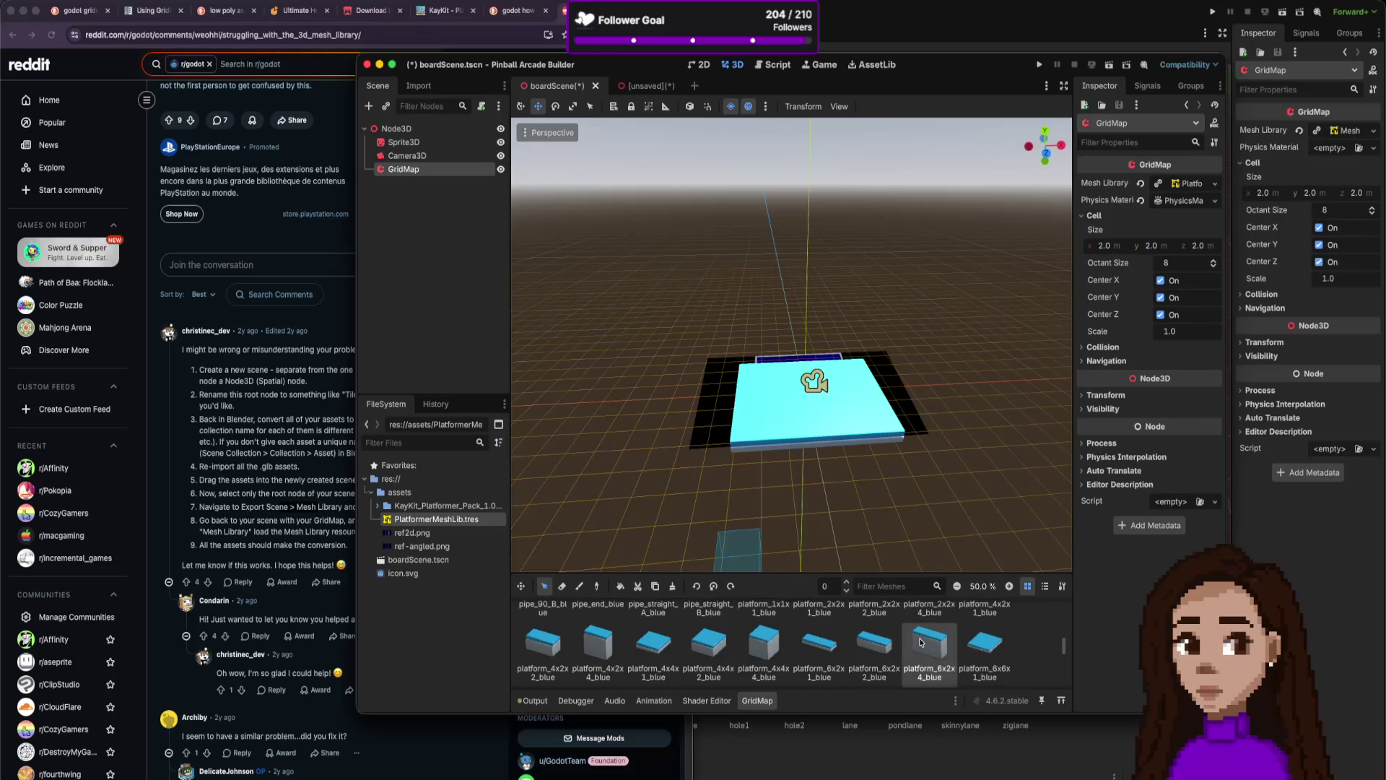
pyautogui.click(579, 587)
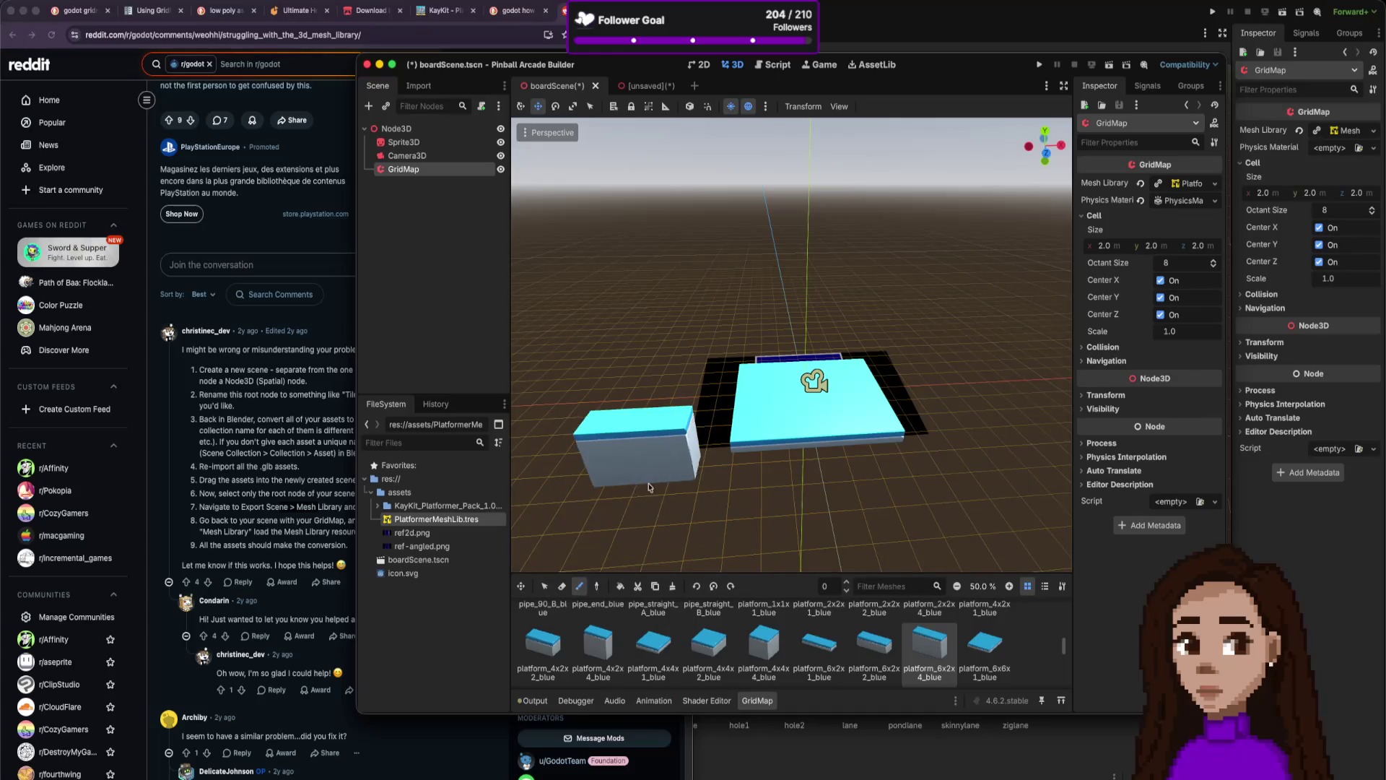
pyautogui.press('w')
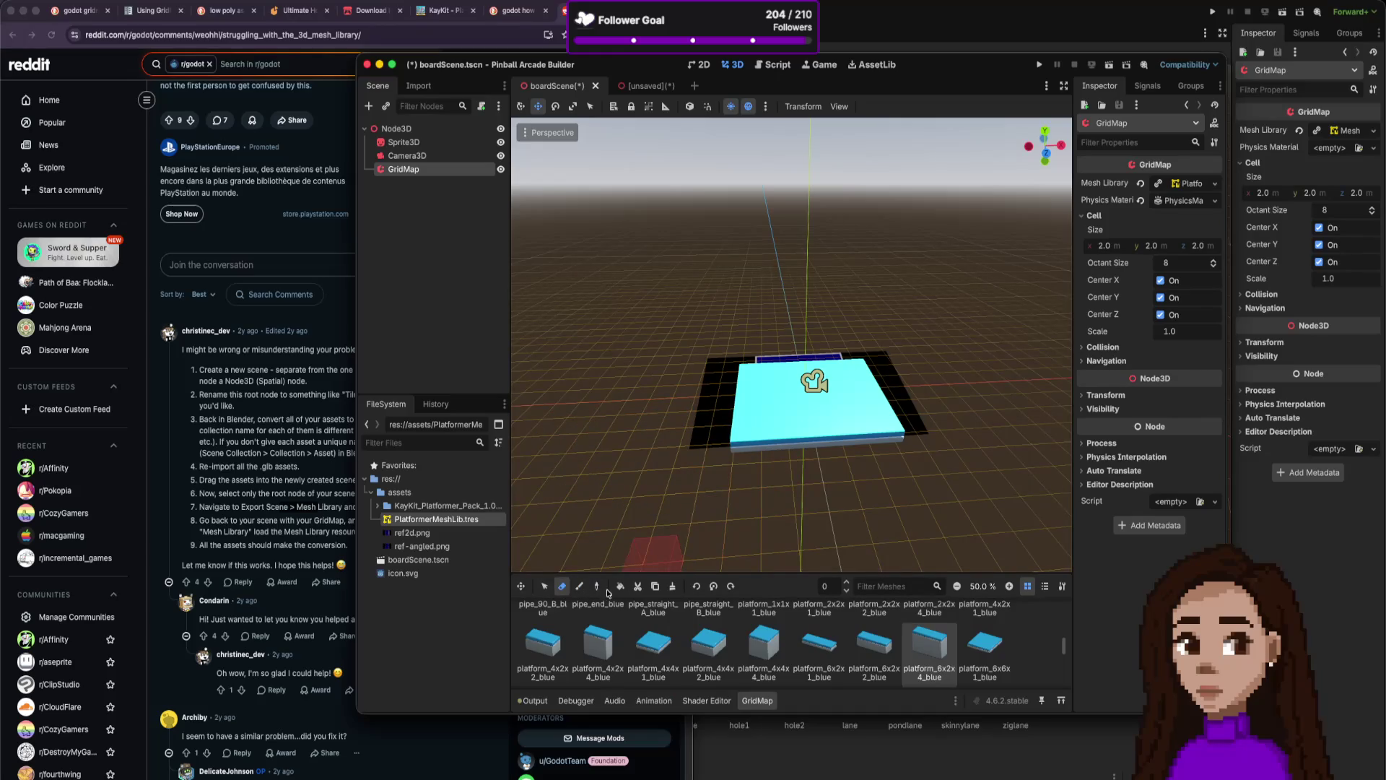
pyautogui.click(581, 586)
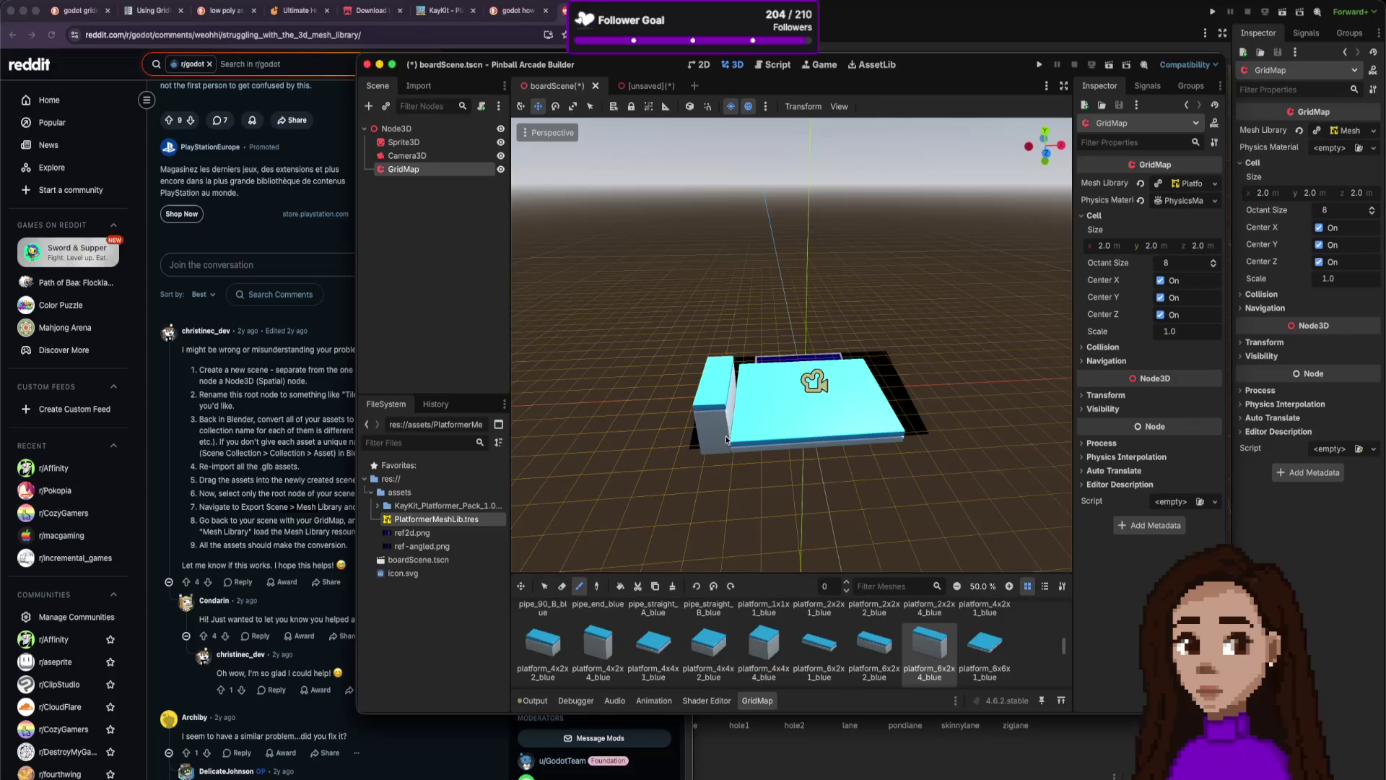
# Paint 6x2x4 wall blocks along the platform's left, back and front edges.
pyautogui.click(726, 439)
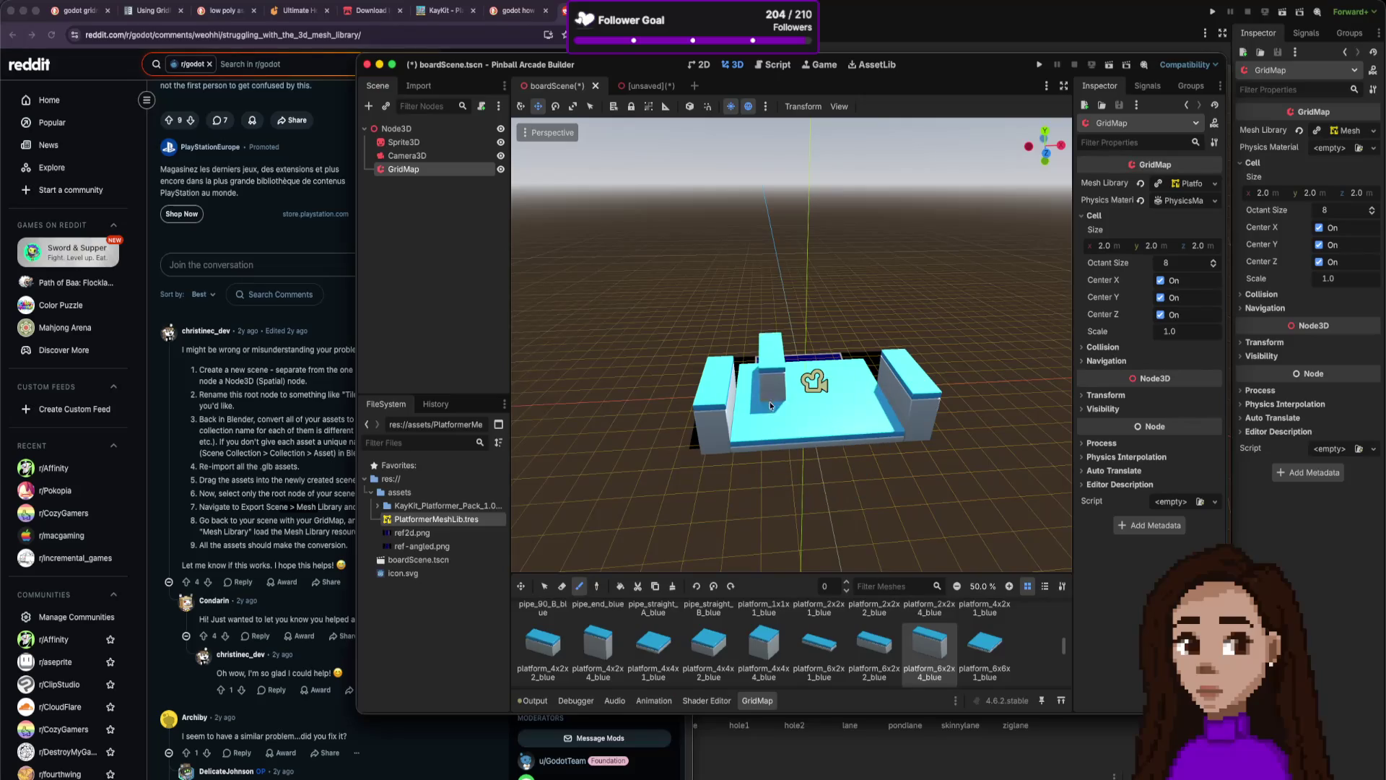
pyautogui.click(736, 379)
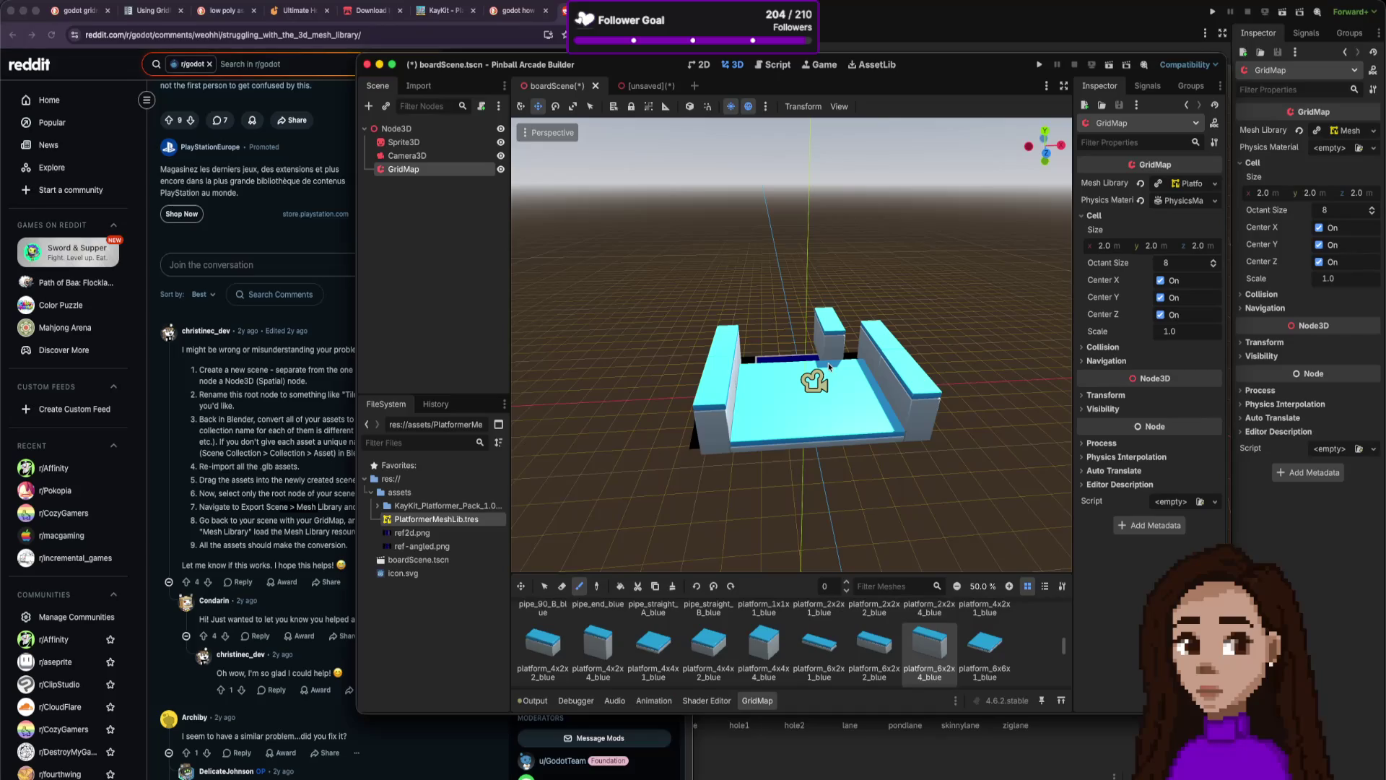
pyautogui.press('s')
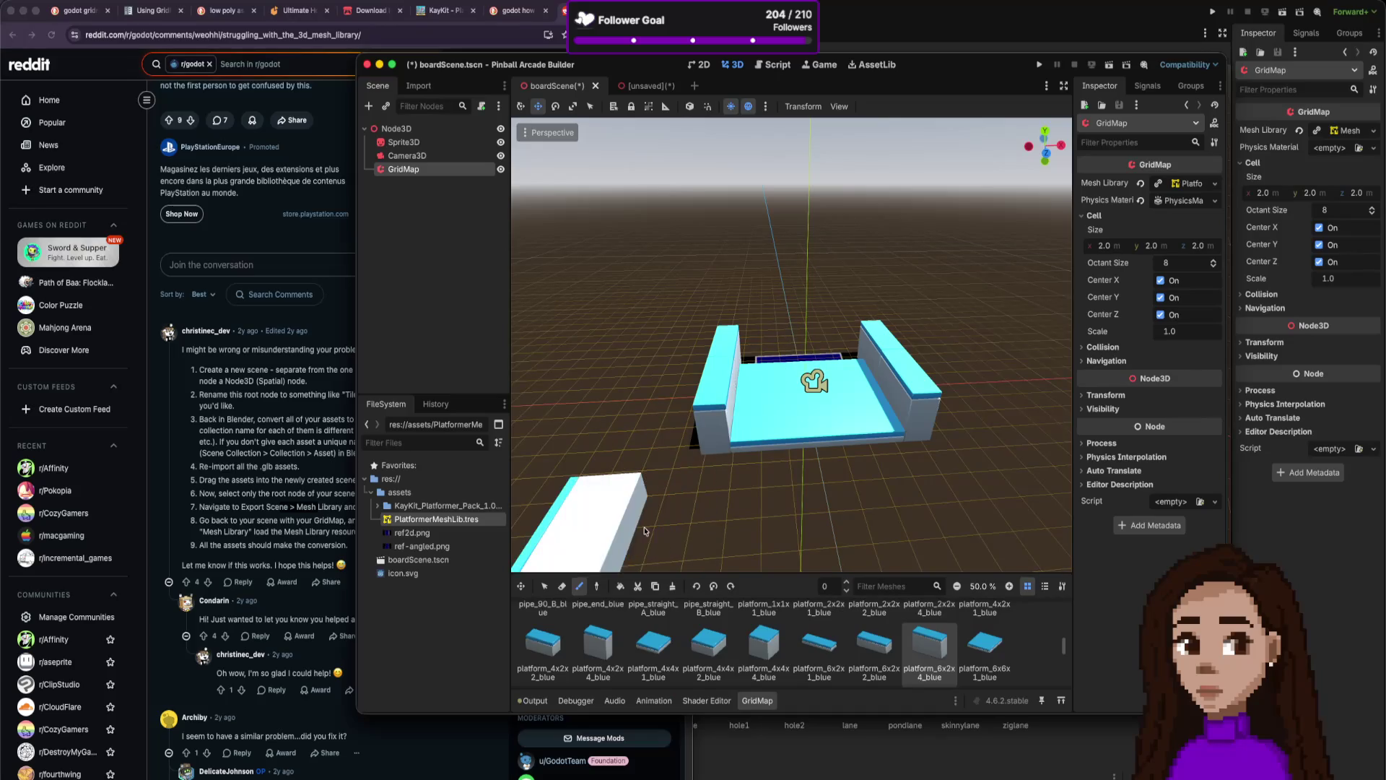
pyautogui.press('s')
pyautogui.press('a')
pyautogui.press('a')
pyautogui.press('a')
pyautogui.press('s')
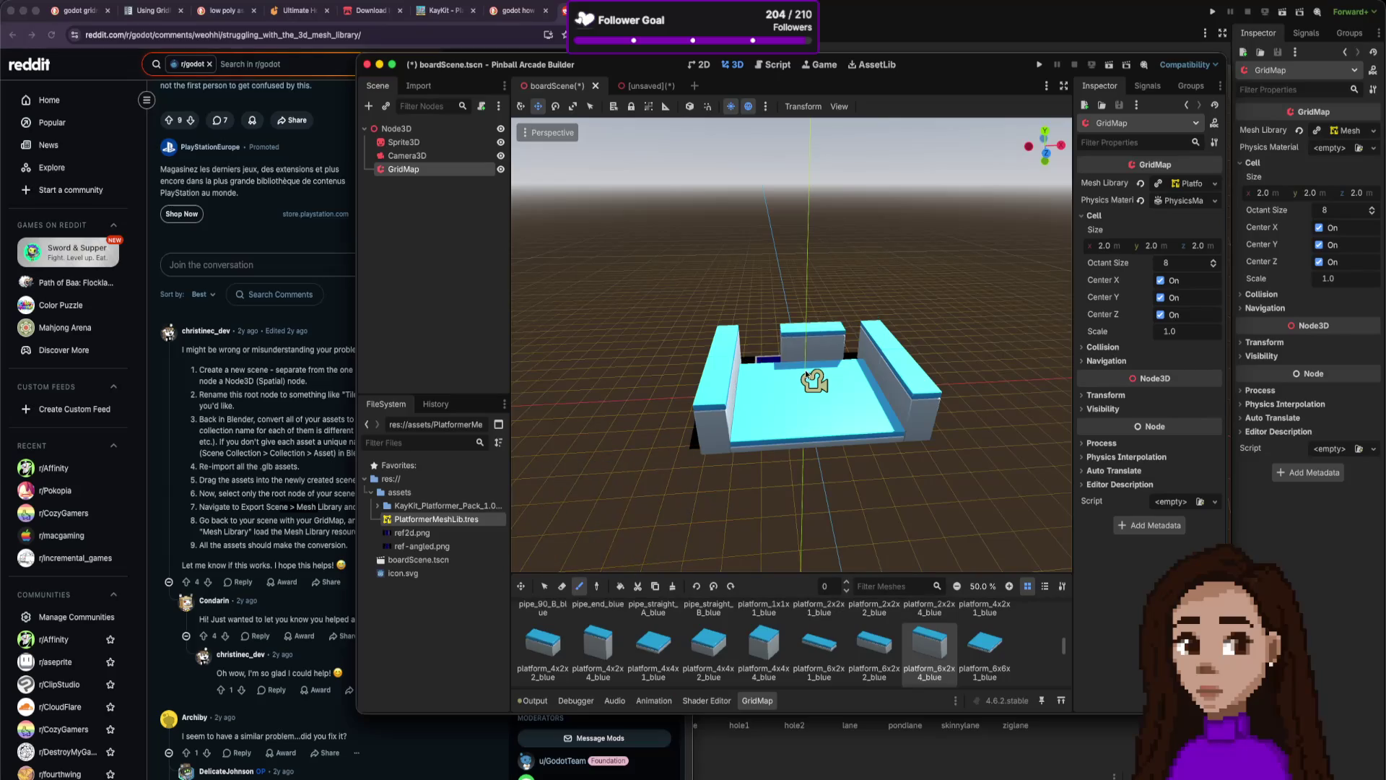
pyautogui.click(769, 376)
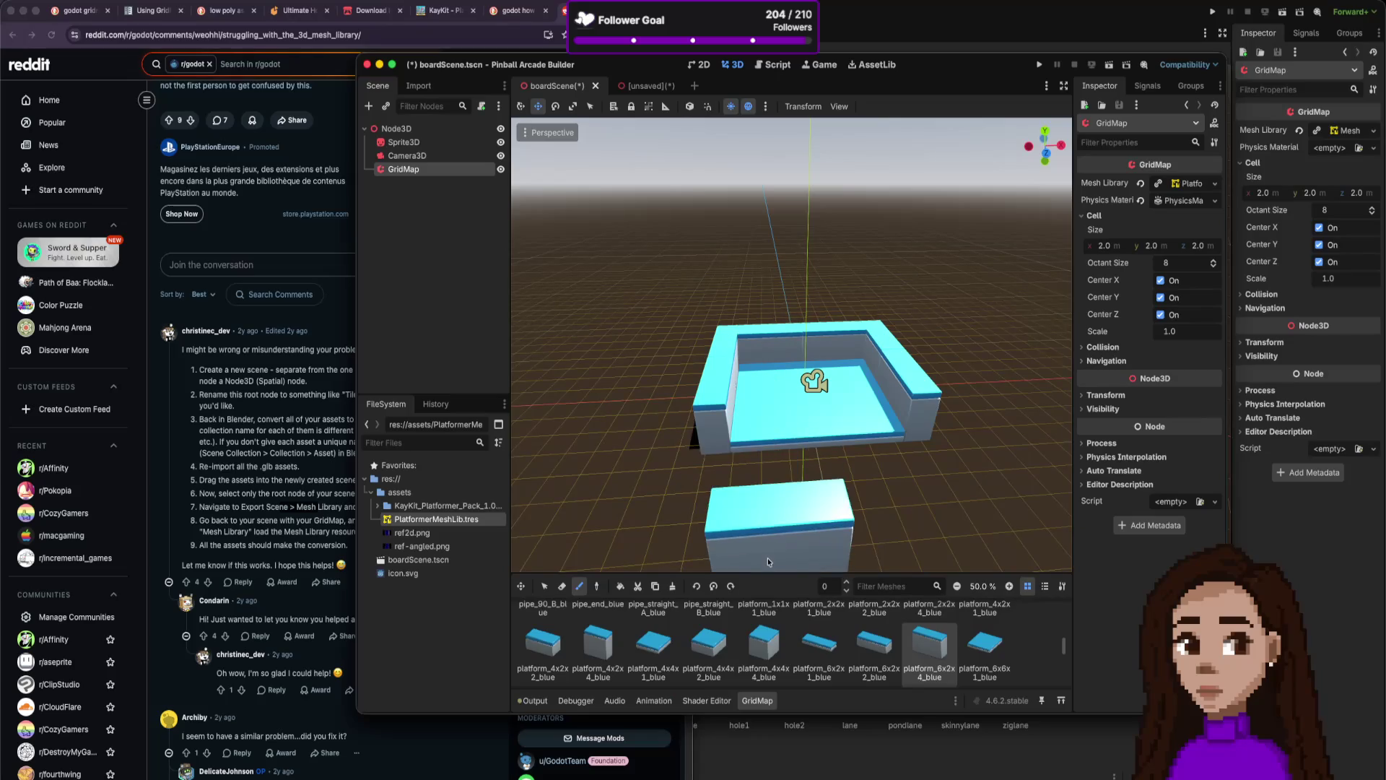
pyautogui.click(895, 498)
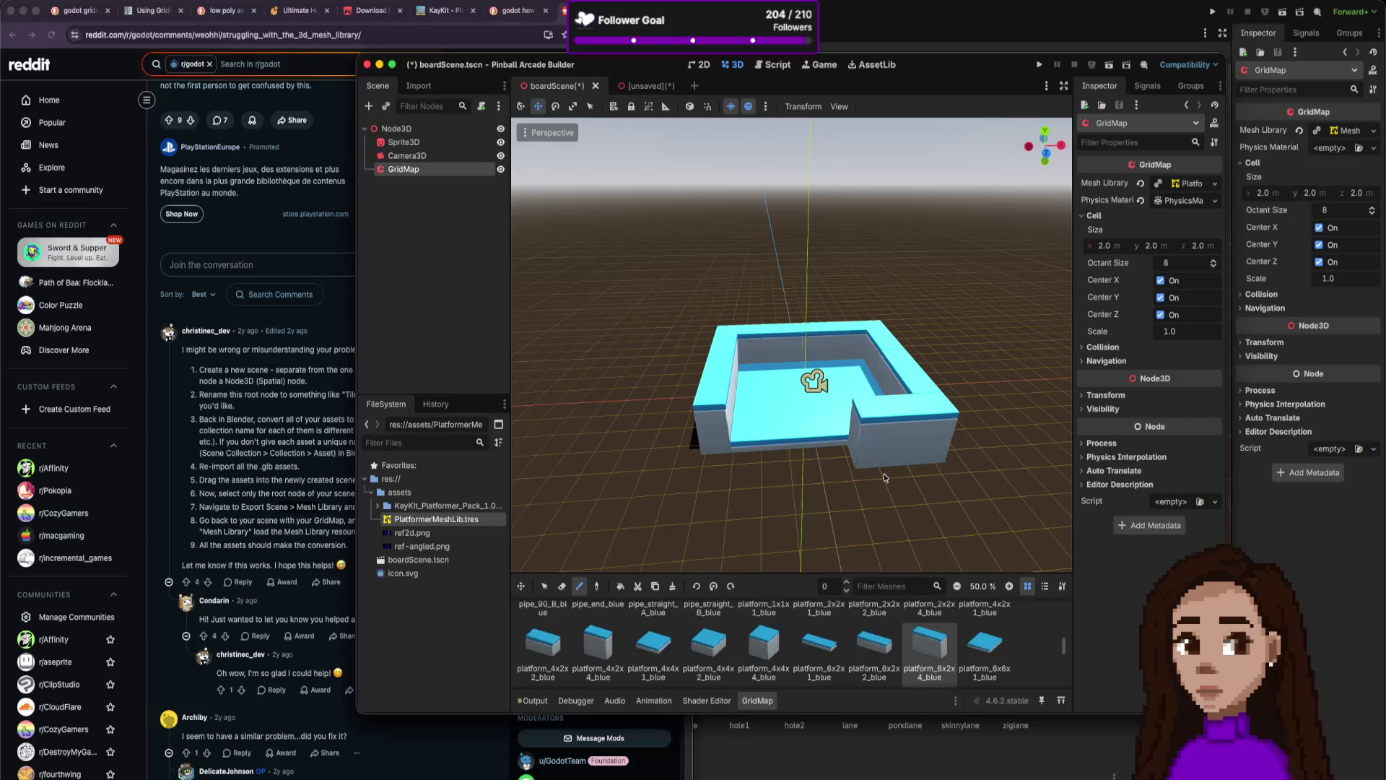
pyautogui.click(742, 476)
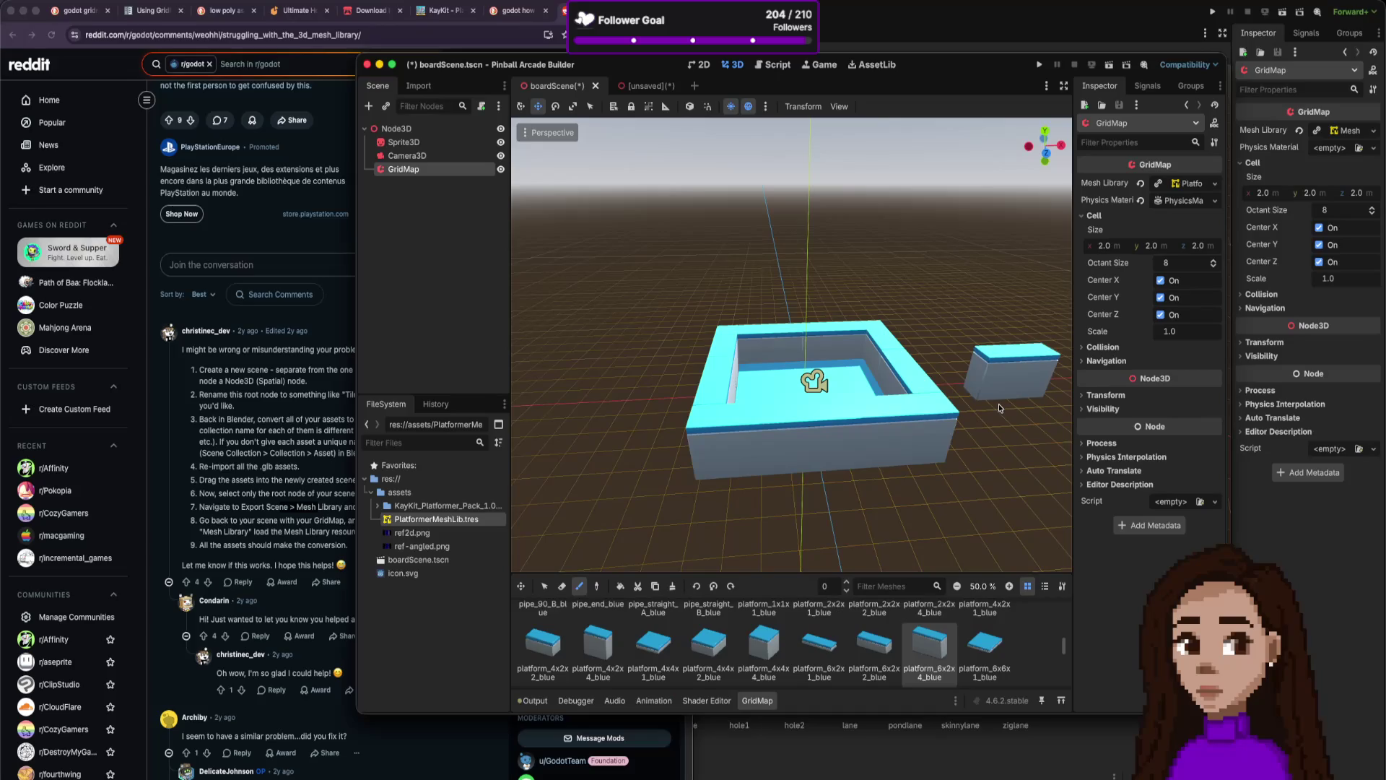
pyautogui.scroll(-3, 998, 408)
pyautogui.press('w')
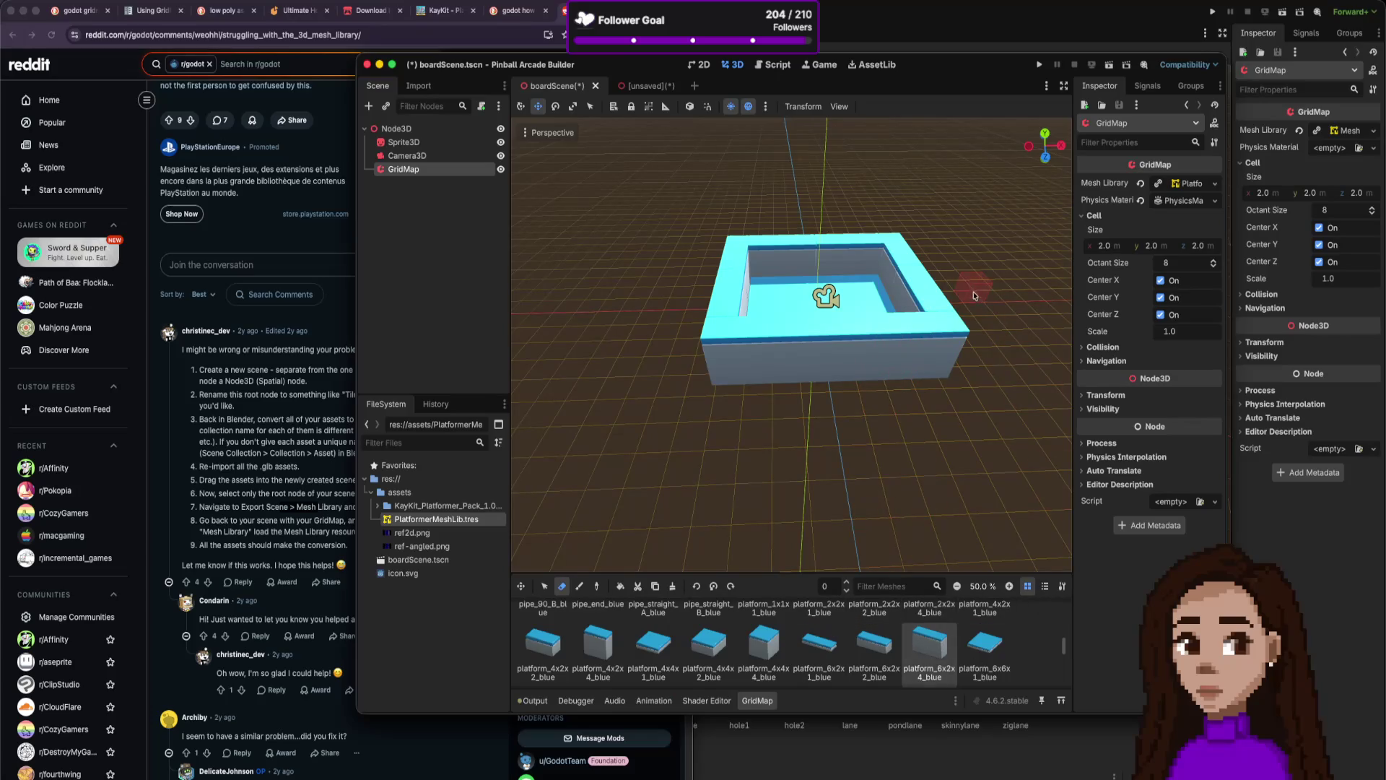
pyautogui.scroll(-2, 980, 320)
pyautogui.scroll(5, 980, 320)
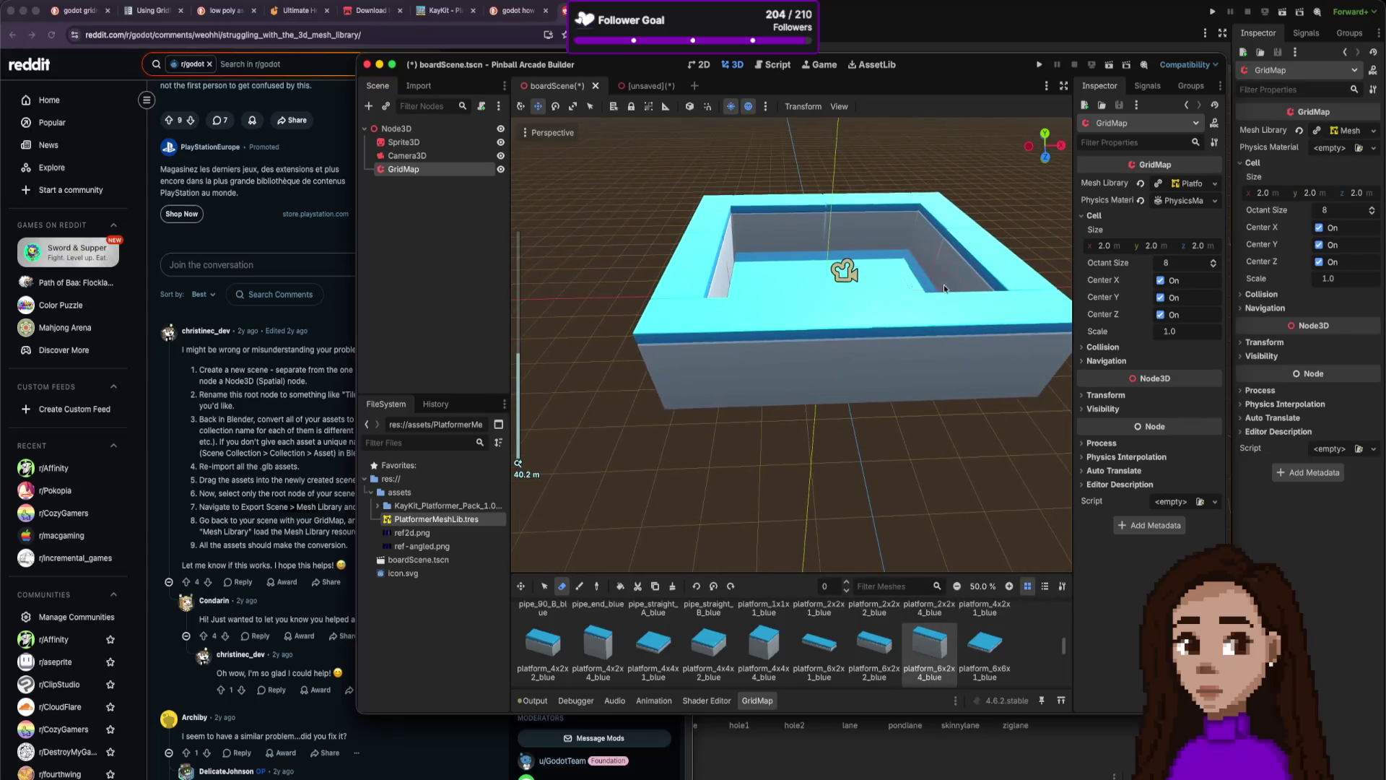
pyautogui.scroll(-3, 959, 285)
pyautogui.scroll(5, 959, 285)
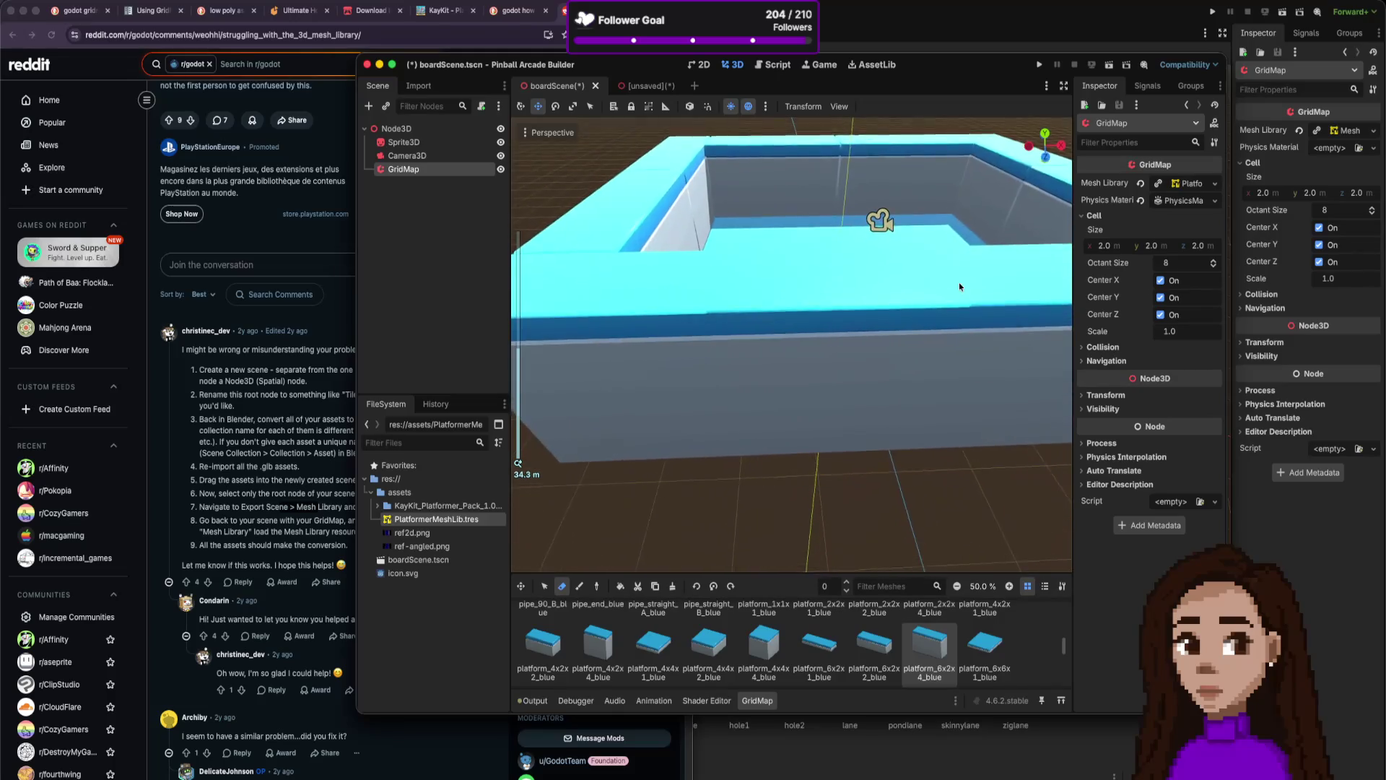
pyautogui.scroll(-2, 959, 285)
pyautogui.scroll(-3, 959, 283)
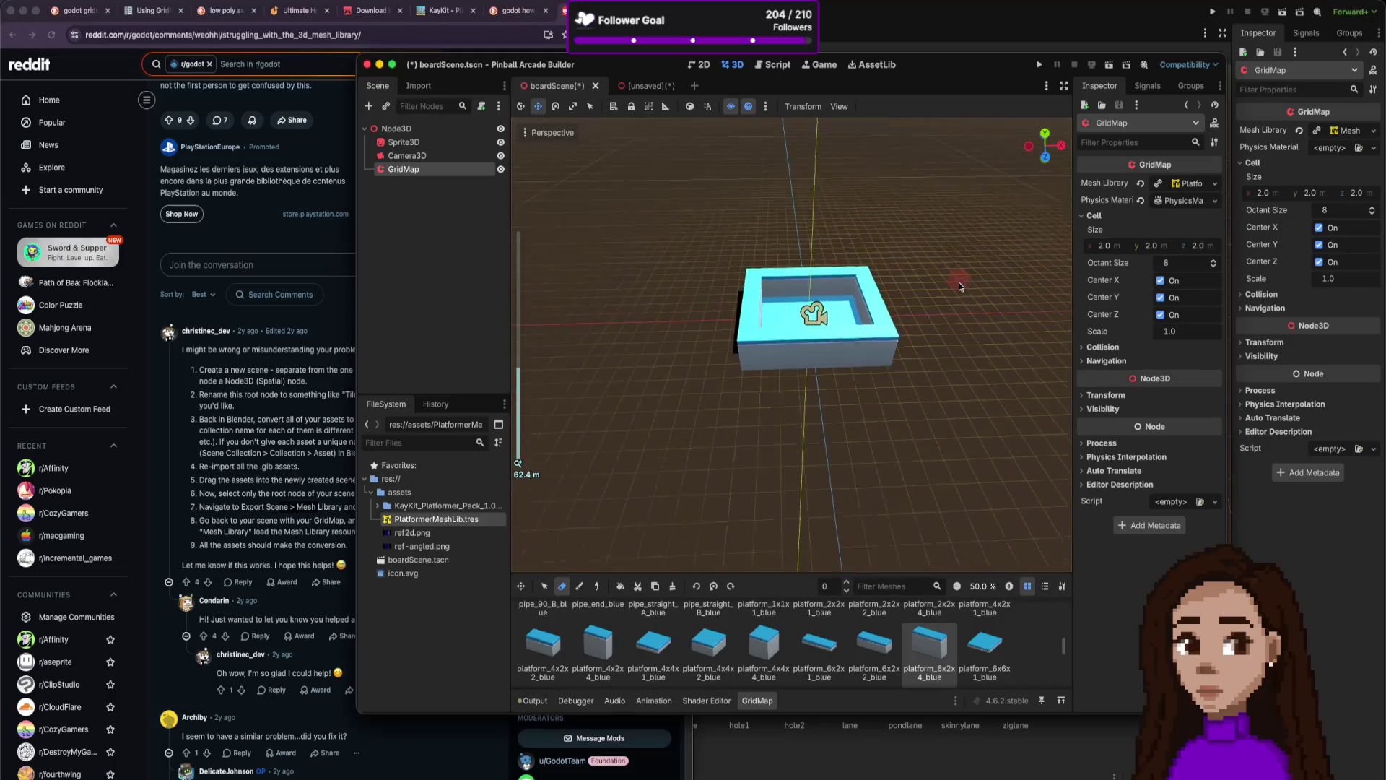
pyautogui.scroll(3, 958, 283)
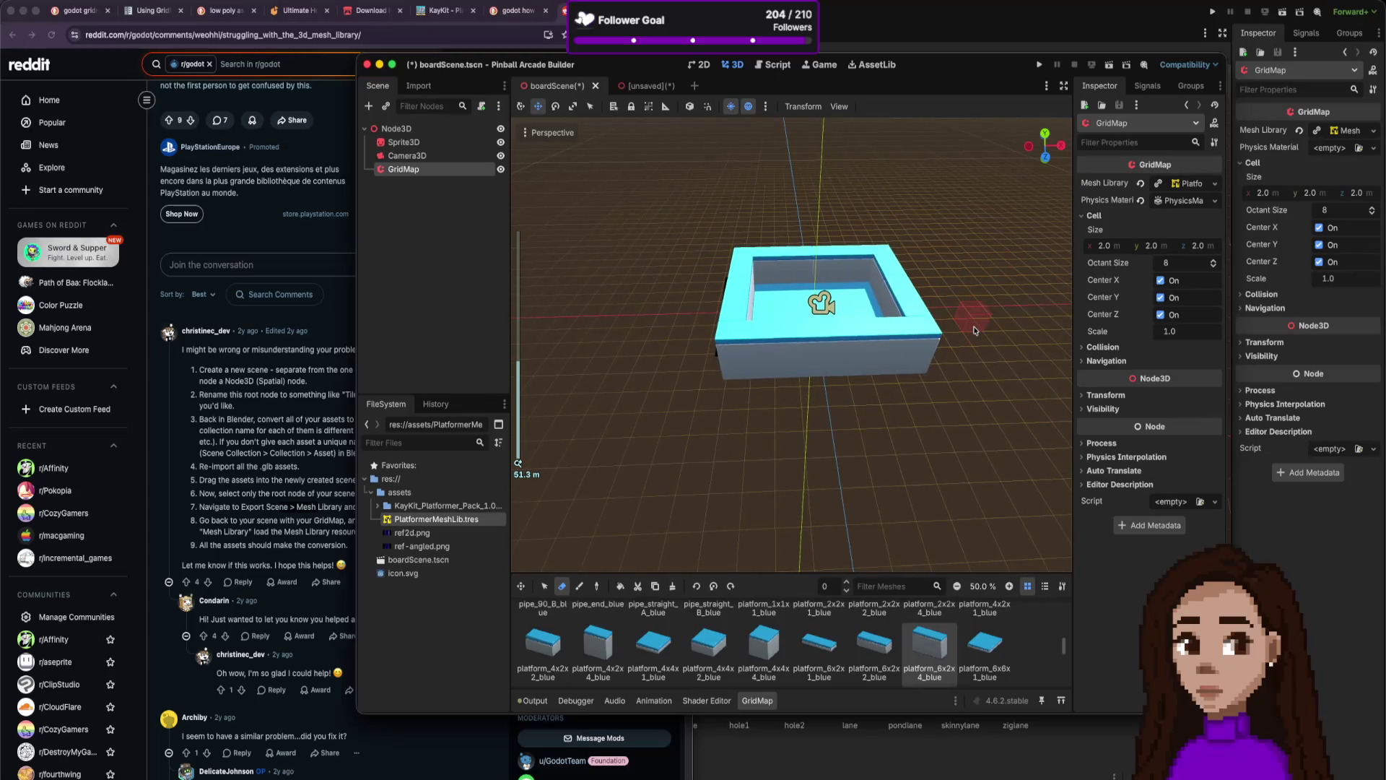
pyautogui.click(985, 642)
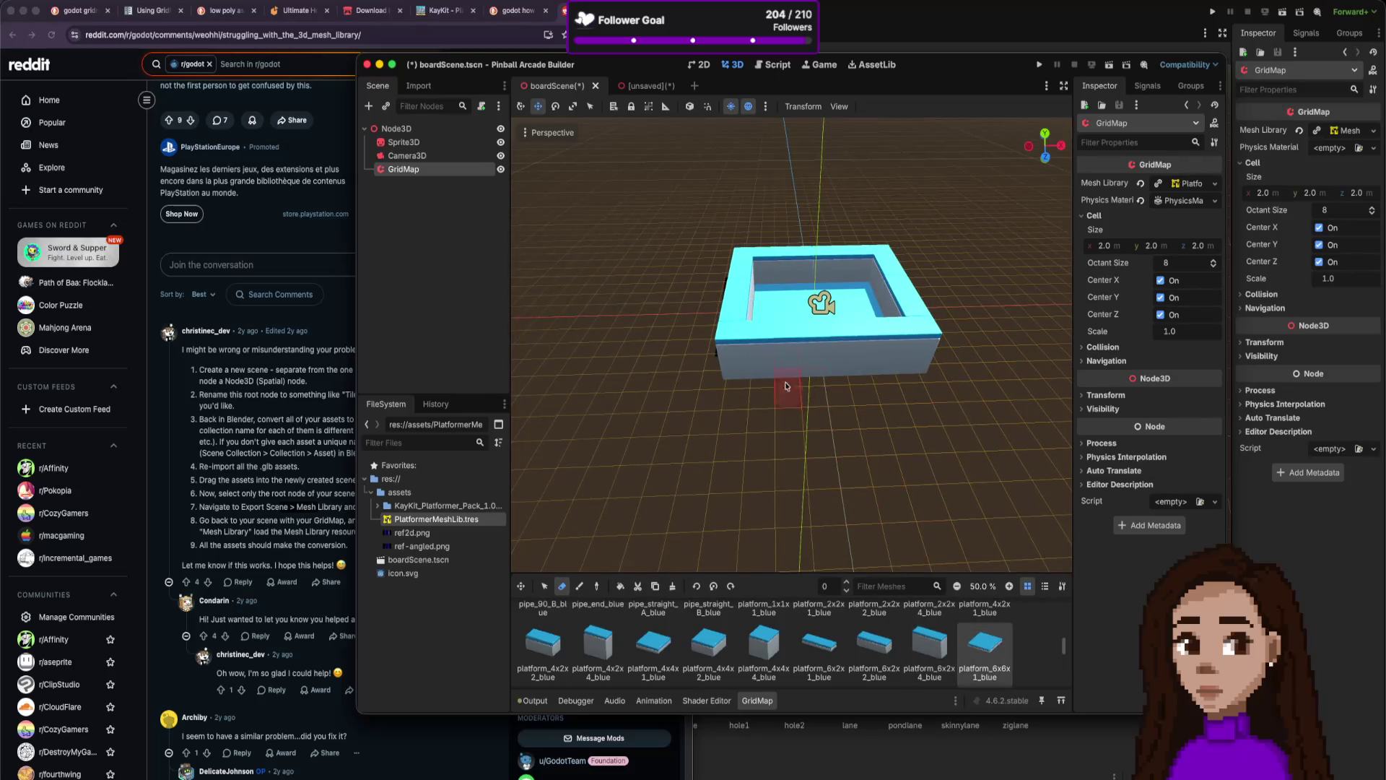
# Extend the floor with platform tiles and erase the old front wall segments.
pyautogui.click(578, 588)
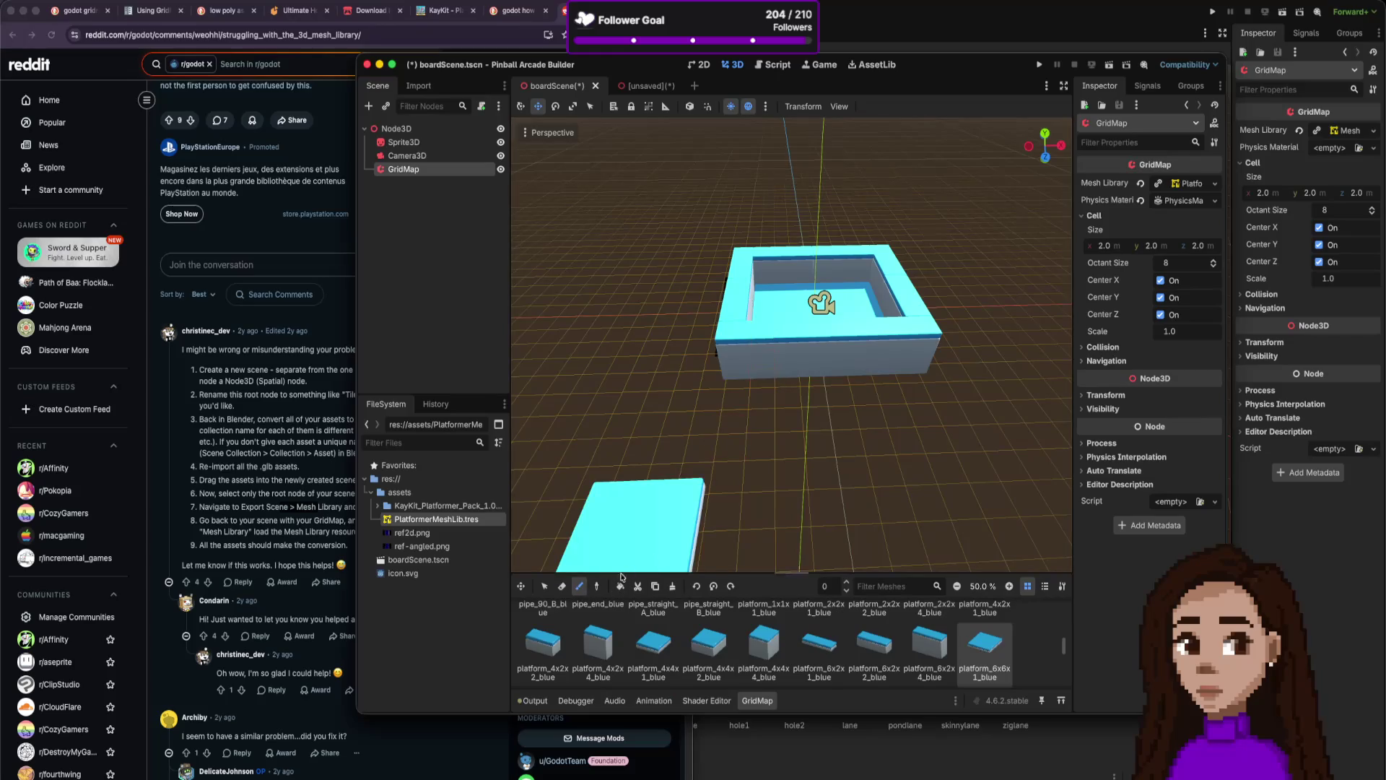
pyautogui.click(786, 397)
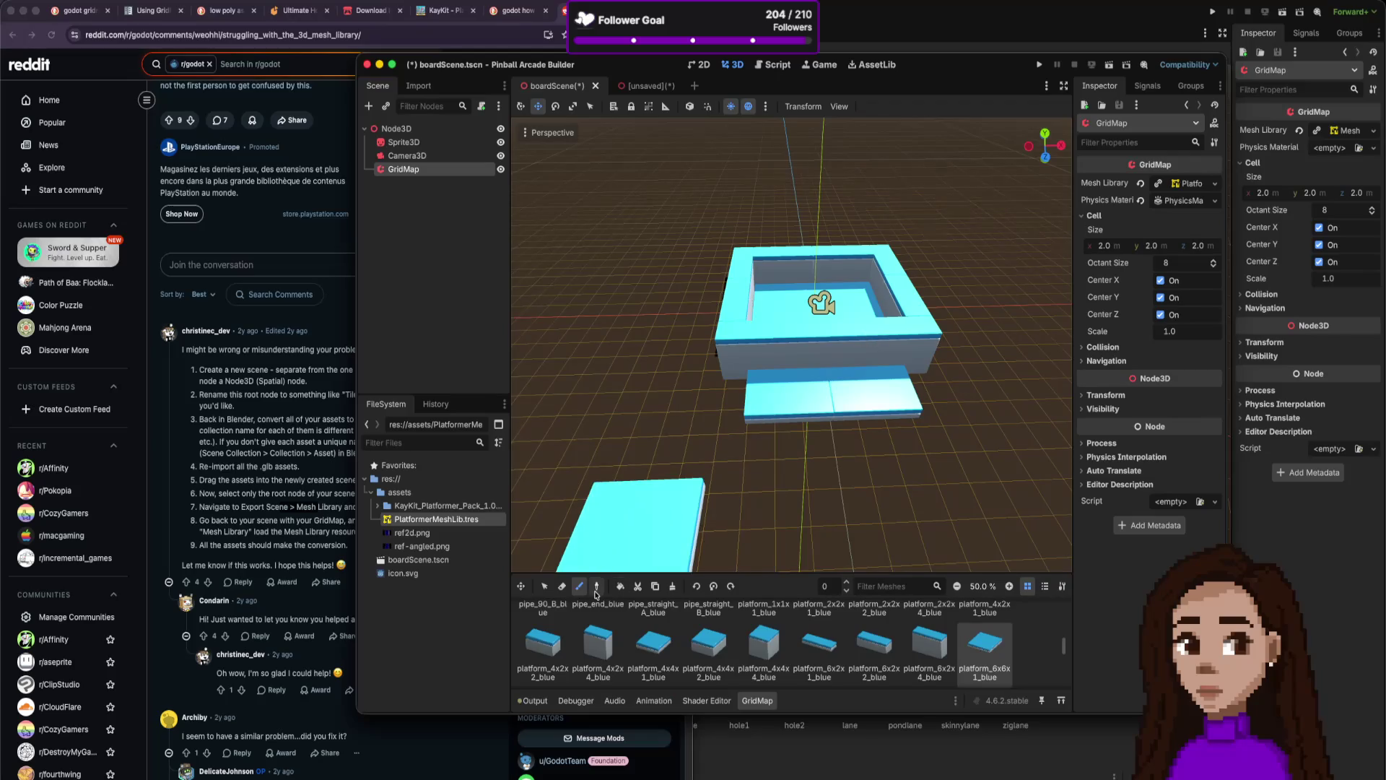
pyautogui.click(562, 586)
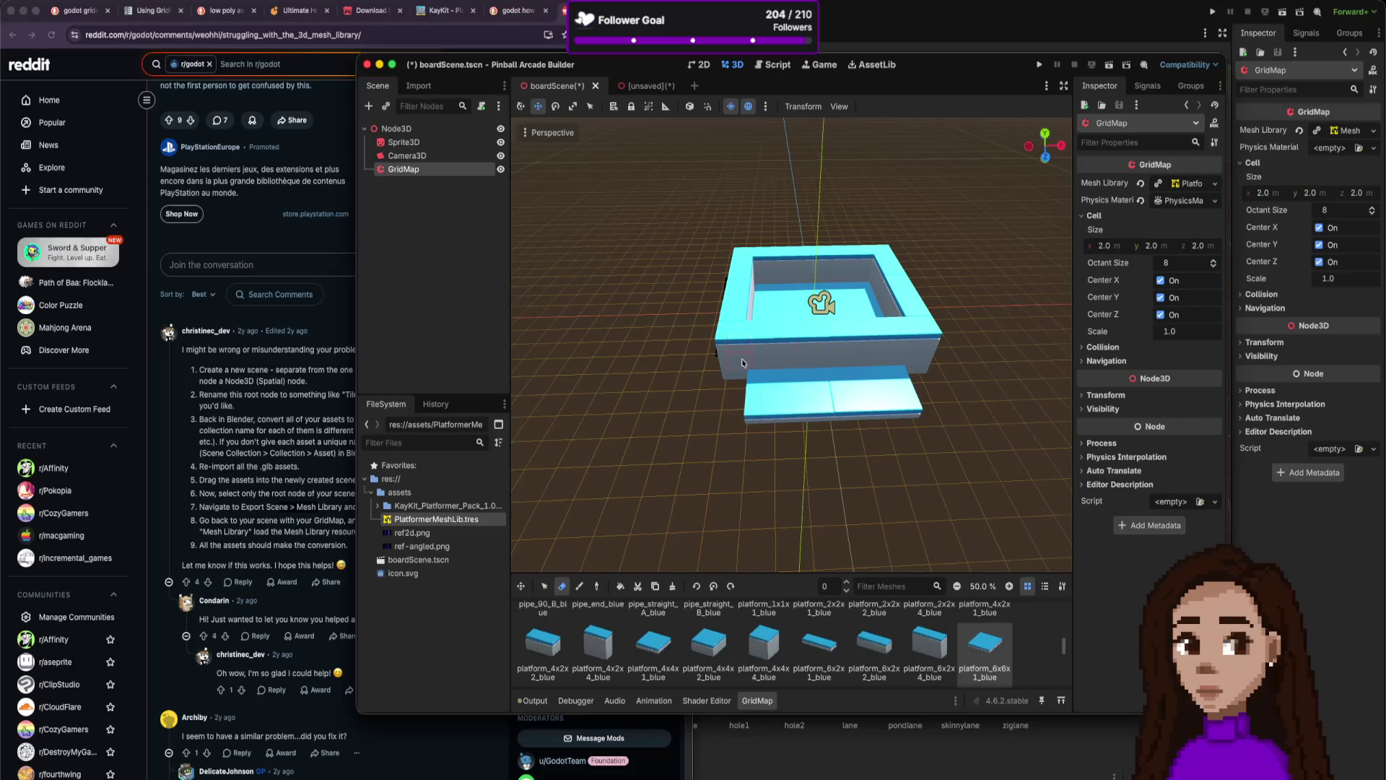
pyautogui.click(762, 377)
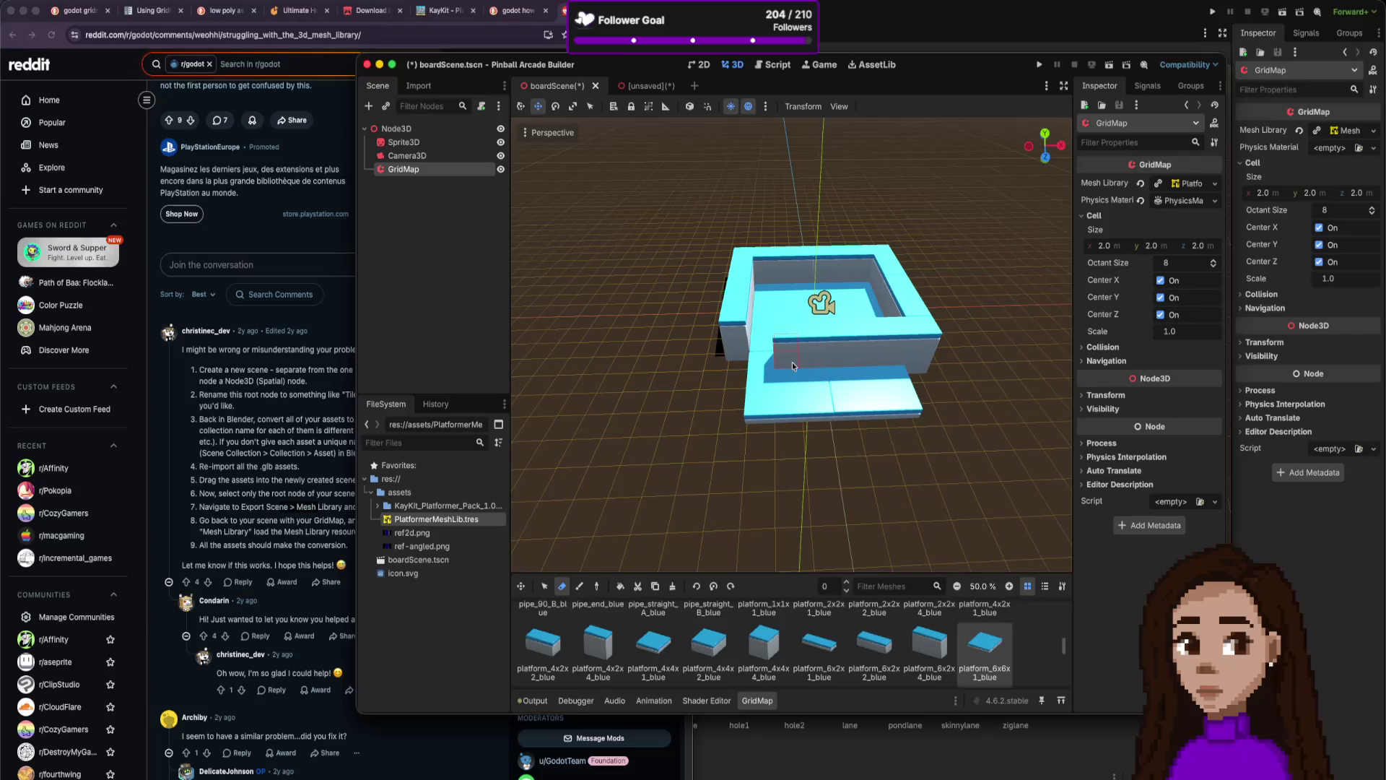
pyautogui.click(808, 378)
pyautogui.click(860, 370)
pyautogui.click(859, 372)
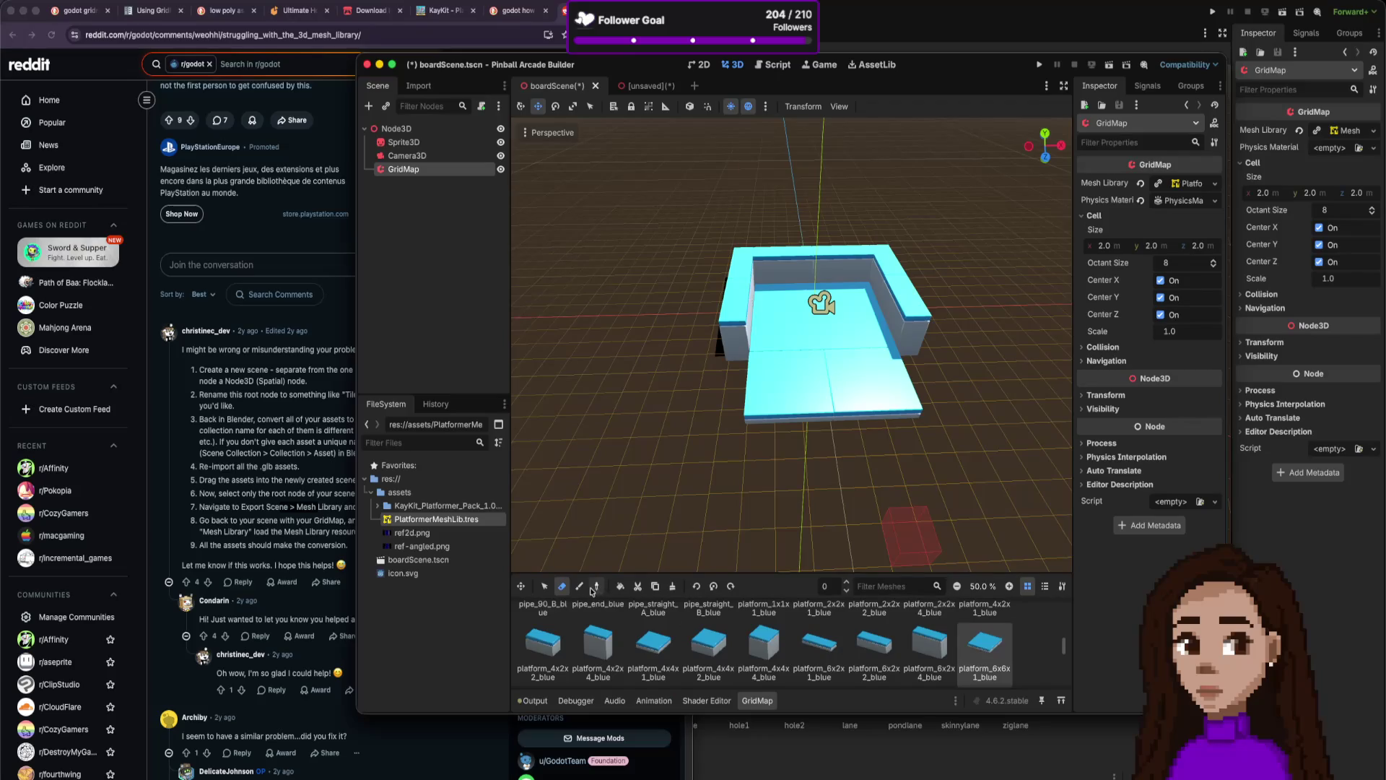
pyautogui.click(579, 586)
pyautogui.click(794, 466)
pyautogui.click(876, 473)
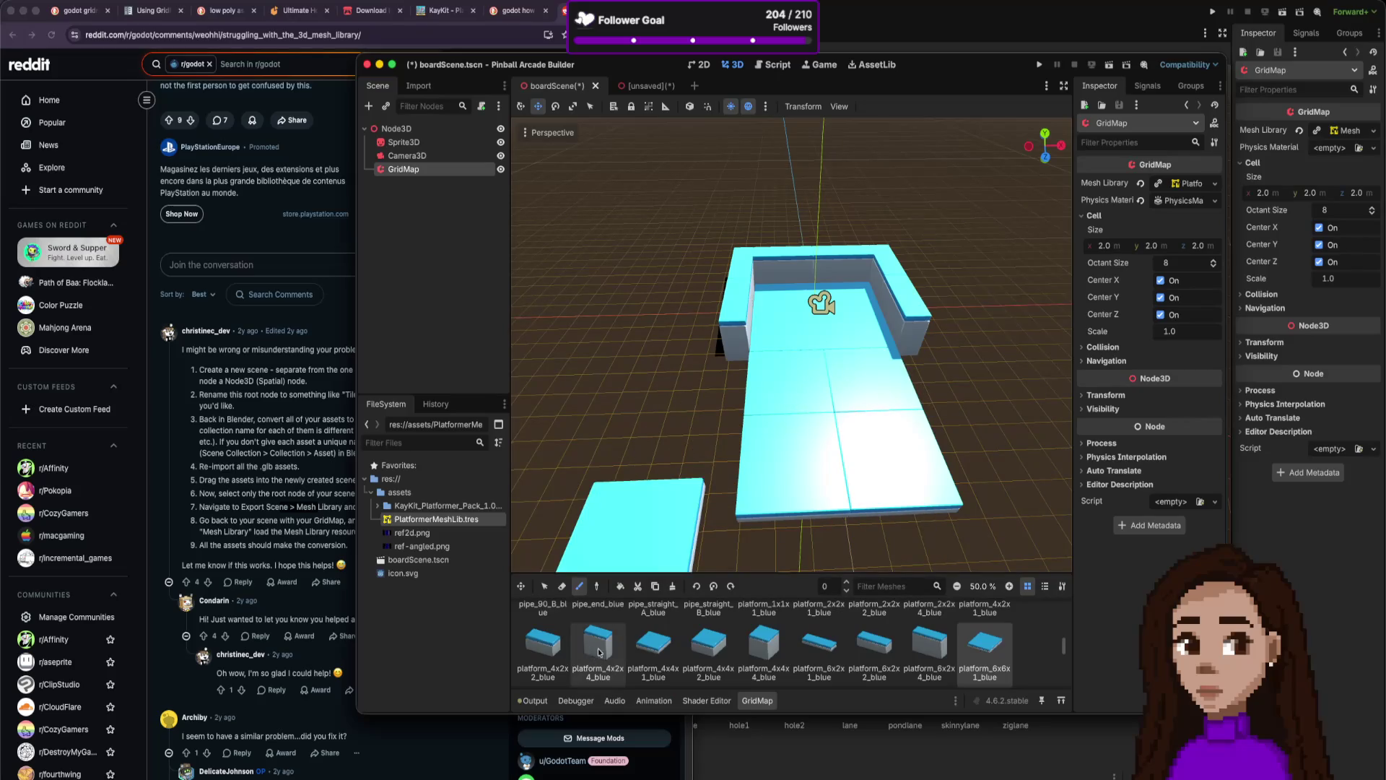
# Rotate the platform_6x2x4_blue block upright and paint walls along the right and bottom edges.
pyautogui.click(931, 648)
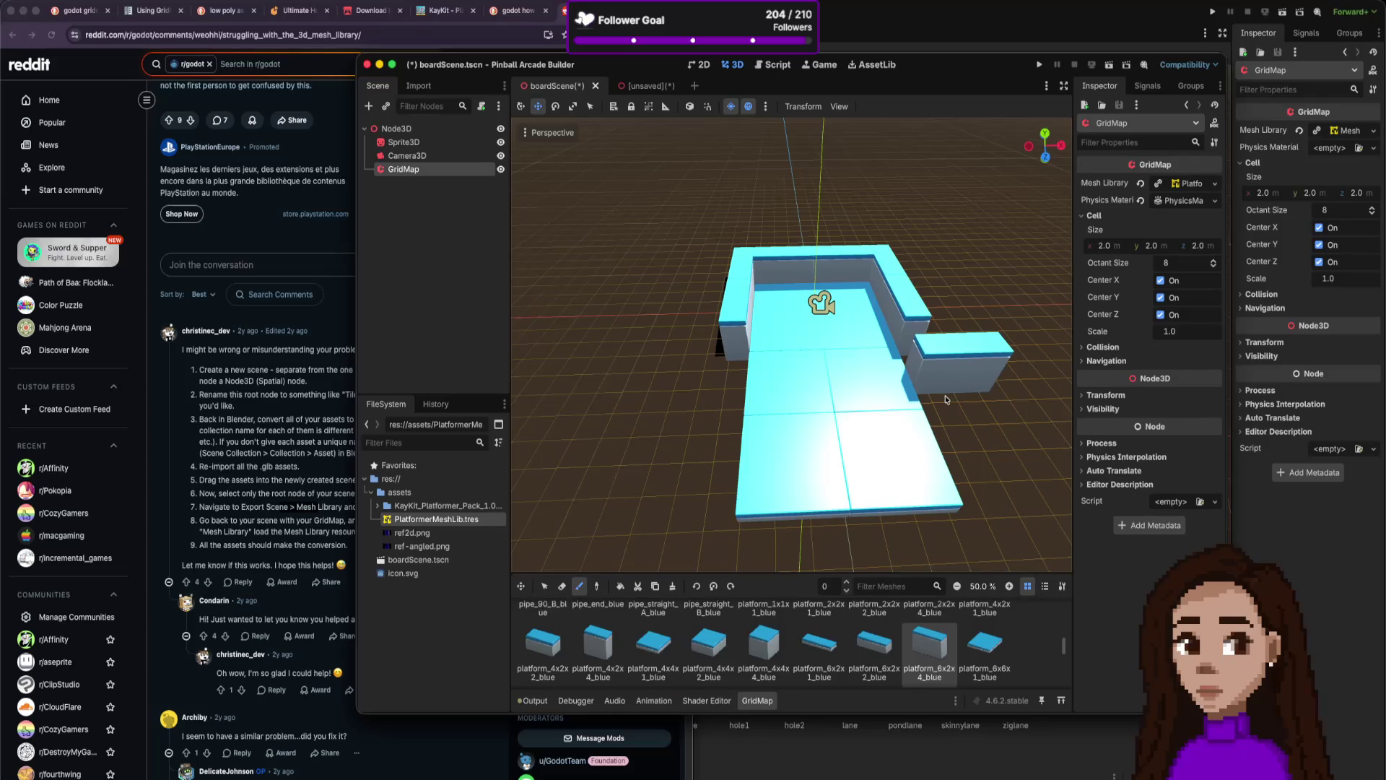
pyautogui.press('d')
pyautogui.press('s')
pyautogui.press('s')
pyautogui.press('s')
pyautogui.click(931, 400)
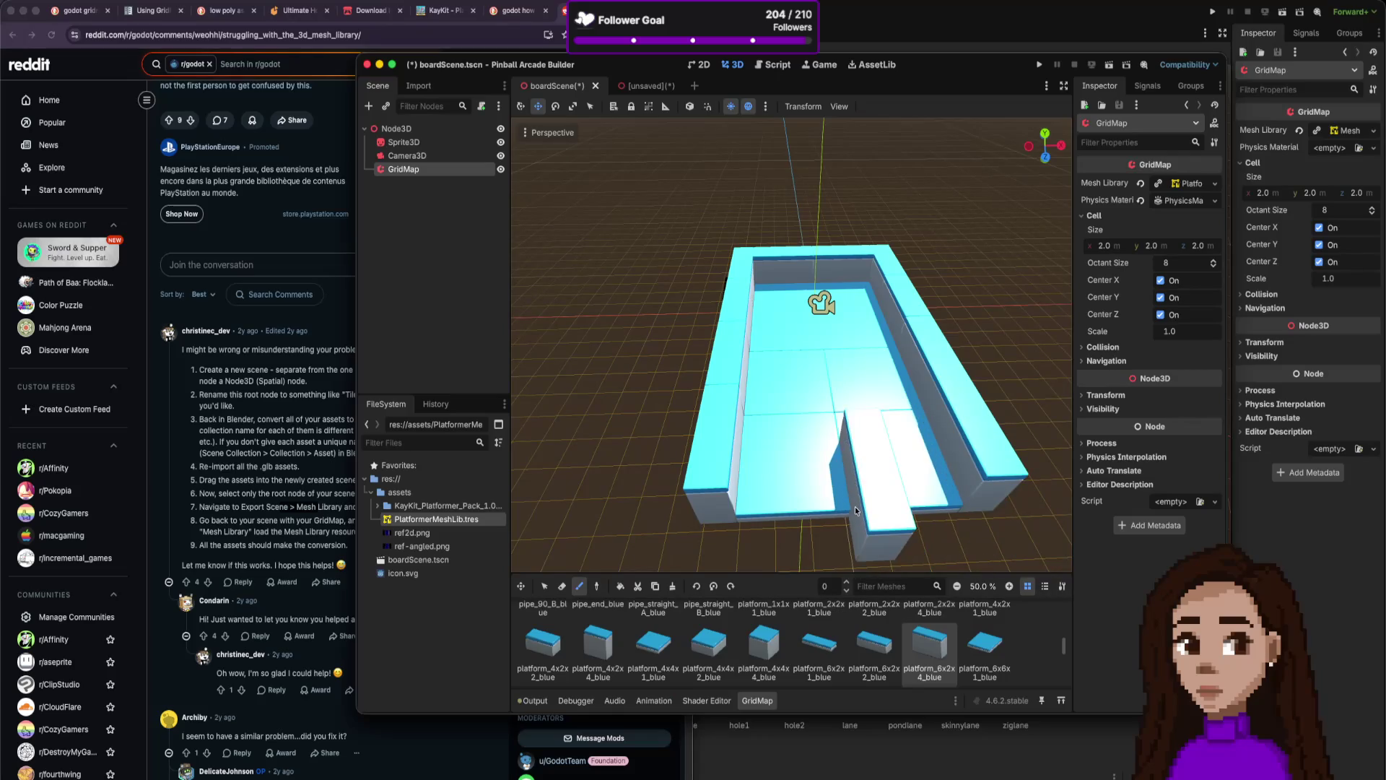
pyautogui.moveTo(693, 538); pyautogui.dragTo(938, 543)
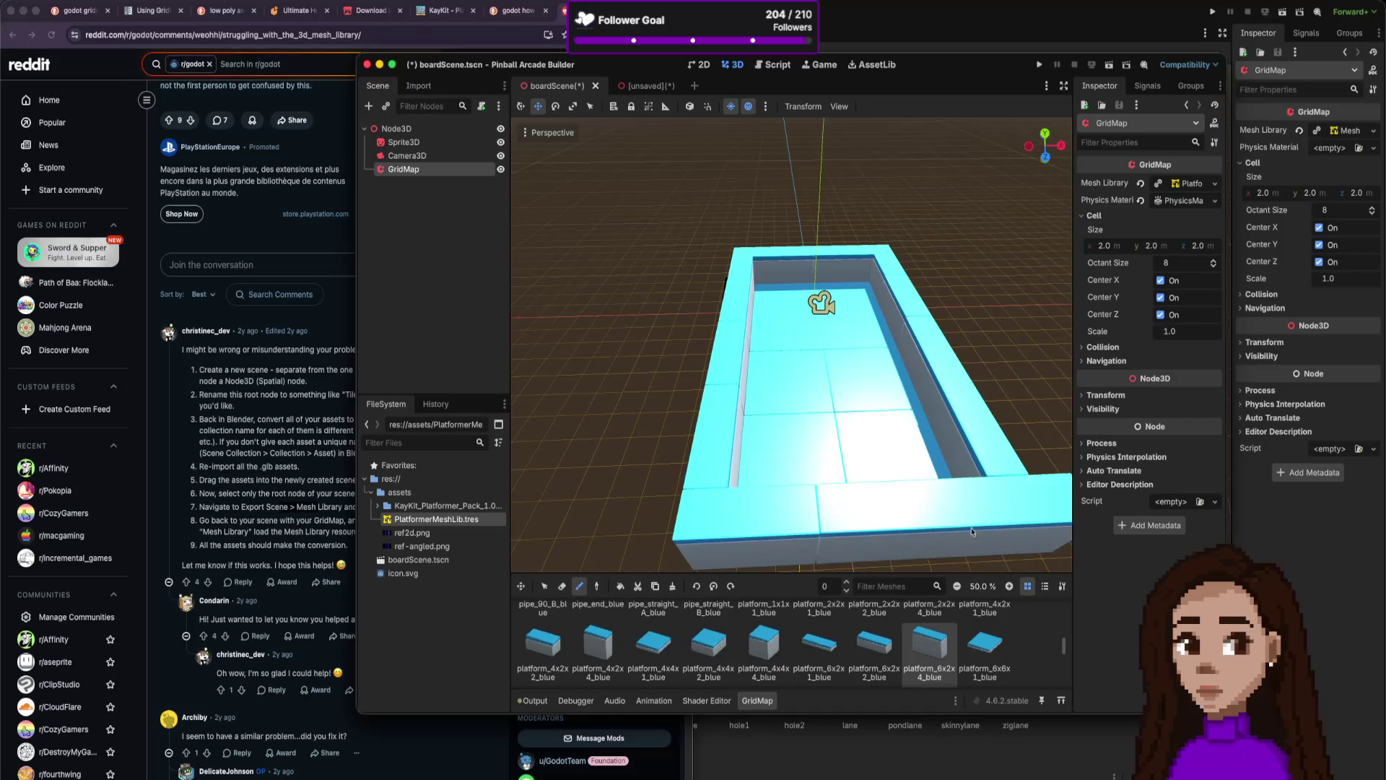
pyautogui.scroll(-2, 871, 634)
pyautogui.scroll(-8, 871, 633)
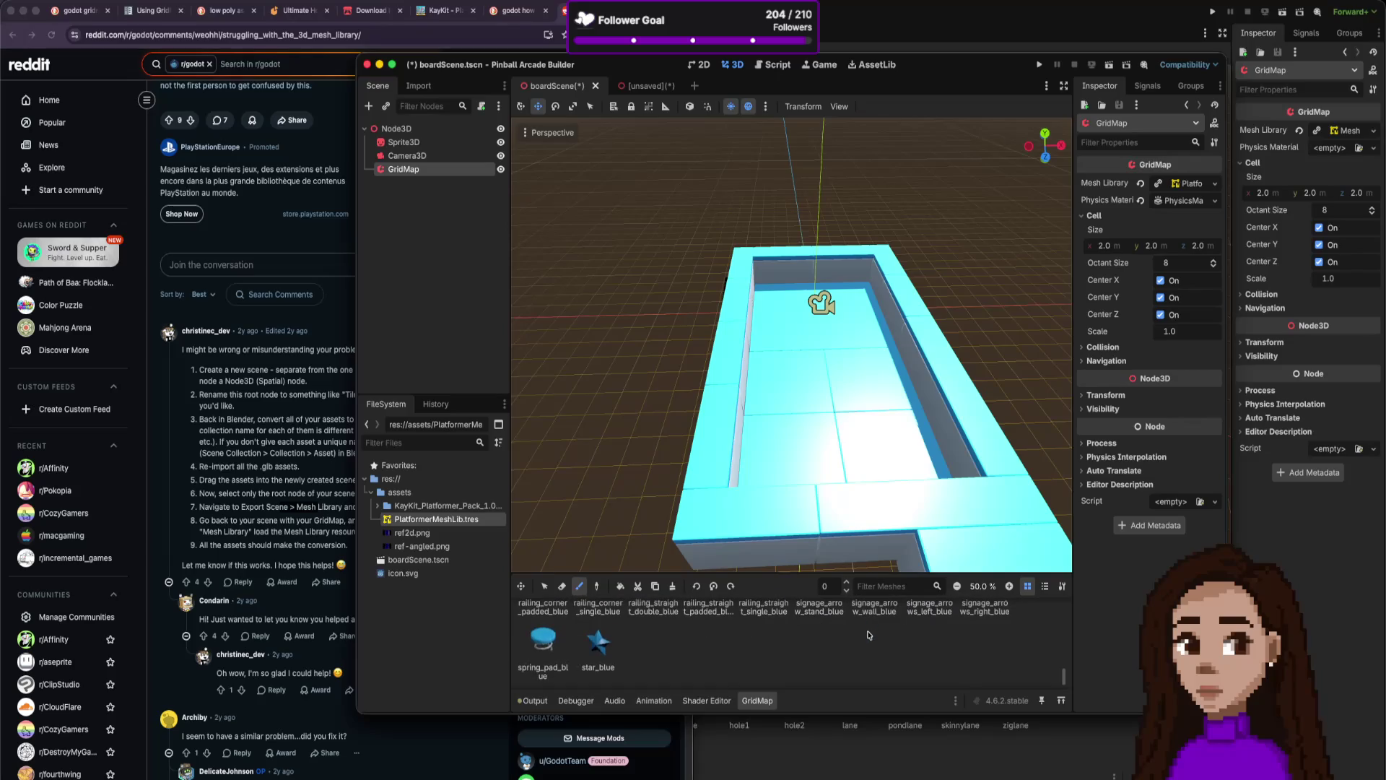
pyautogui.click(543, 653)
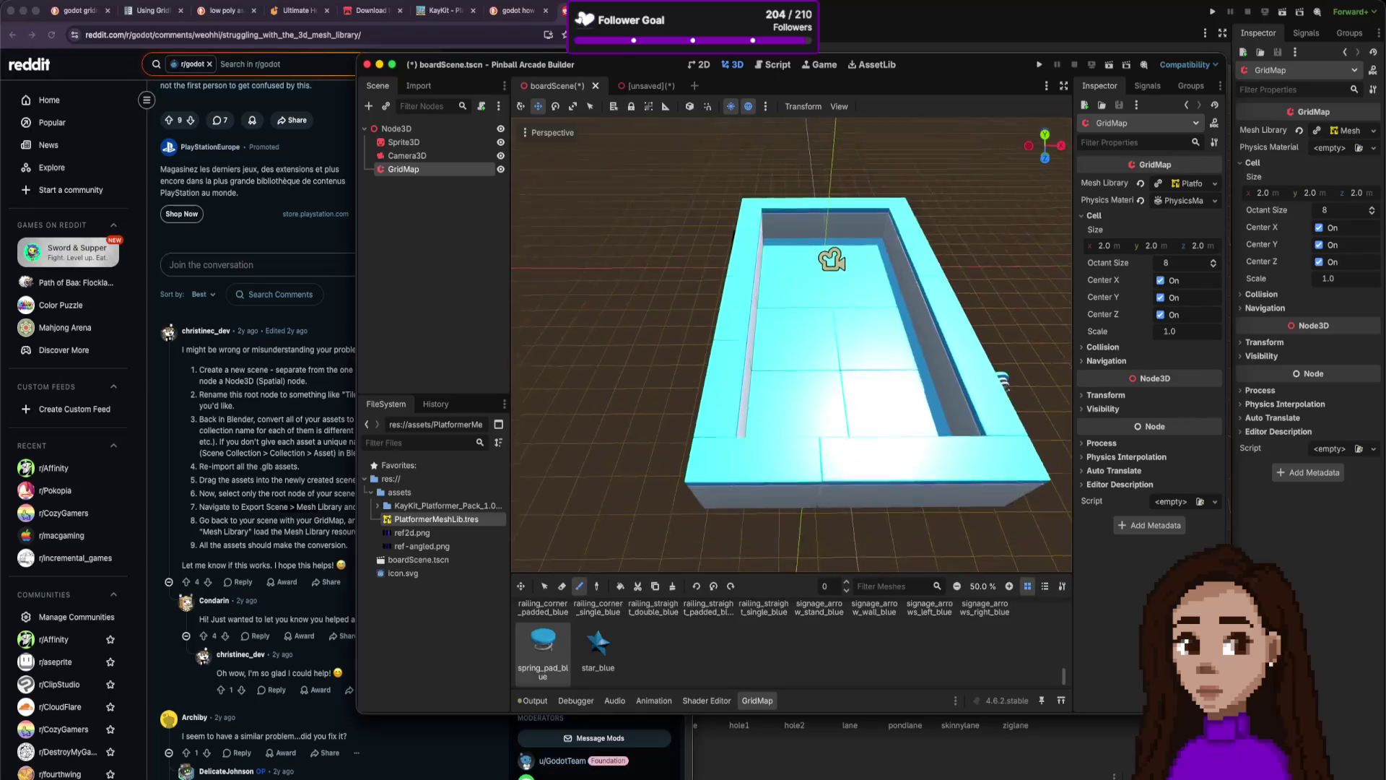
pyautogui.scroll(-5, 962, 474)
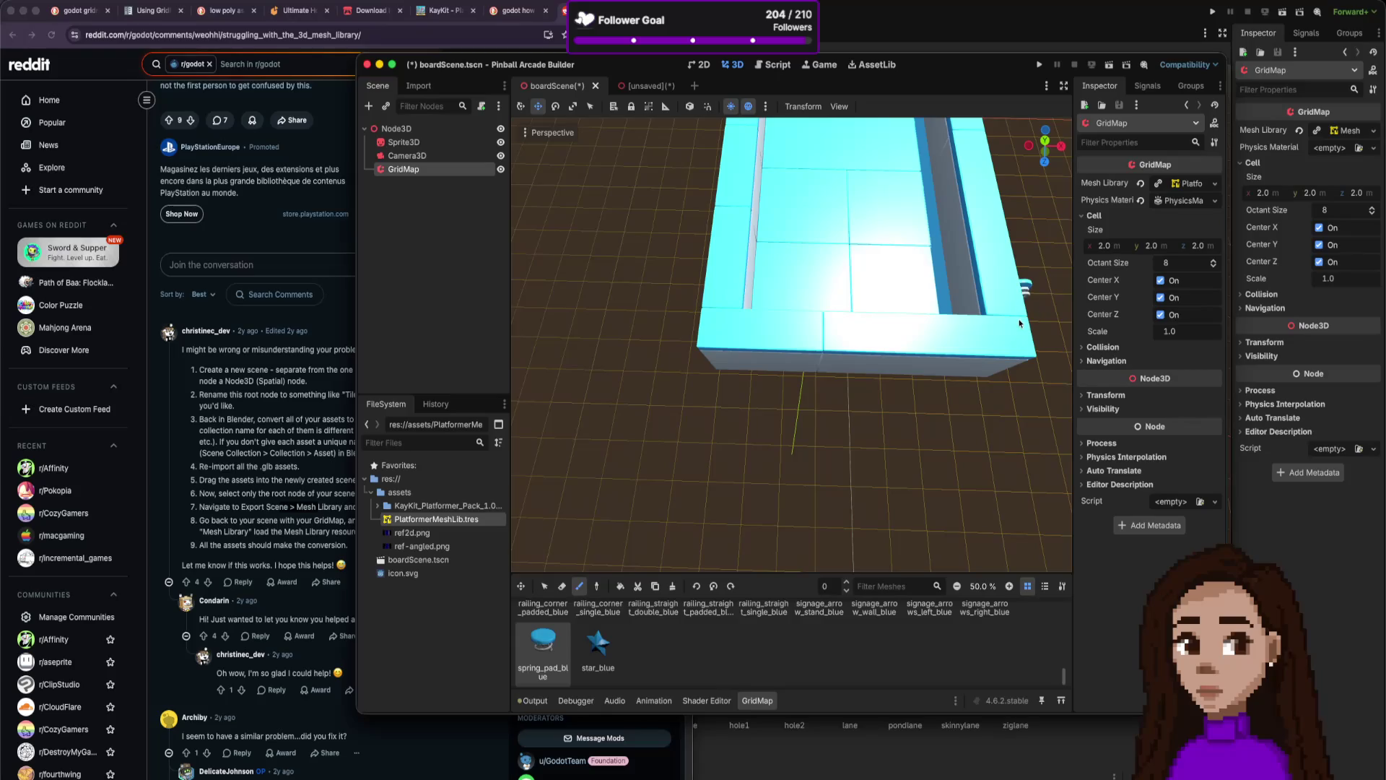
pyautogui.scroll(-5, 1025, 289)
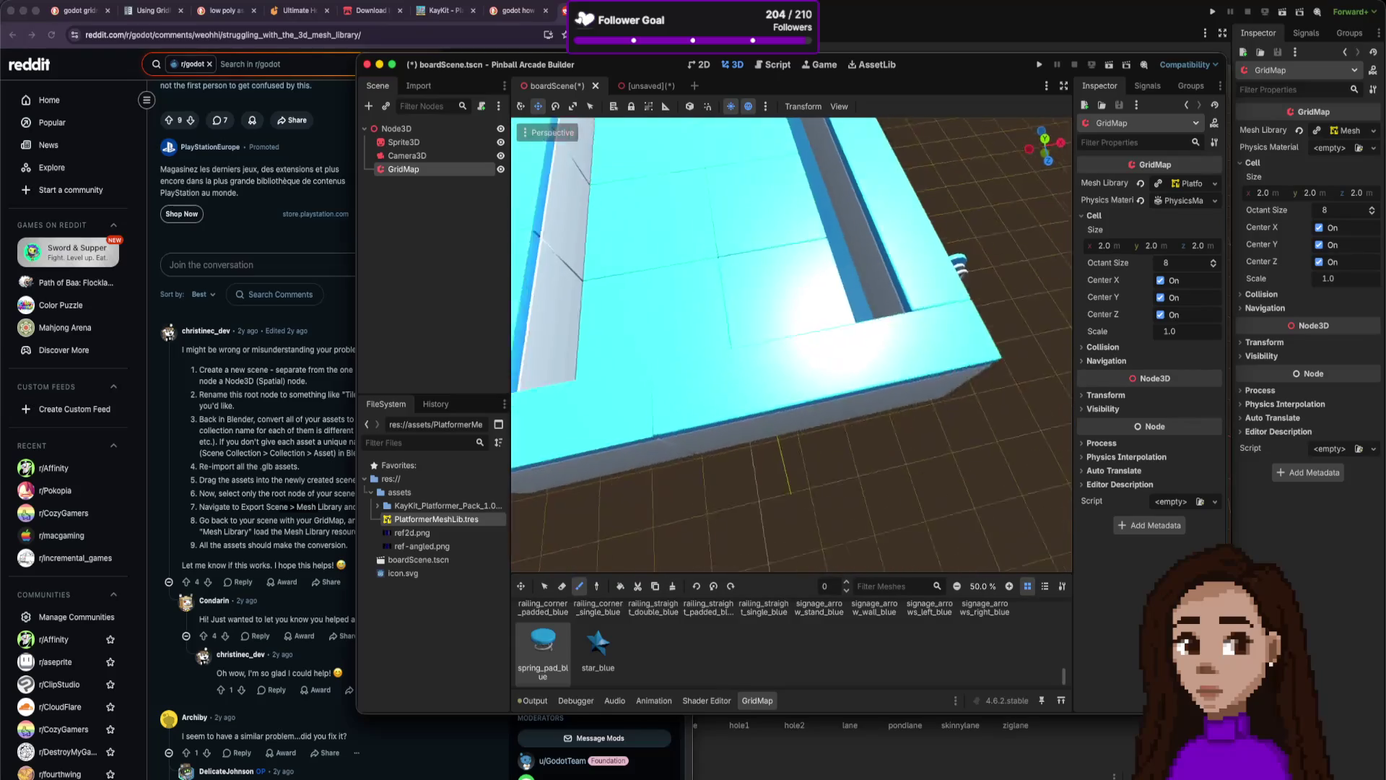
pyautogui.scroll(5, 794, 347)
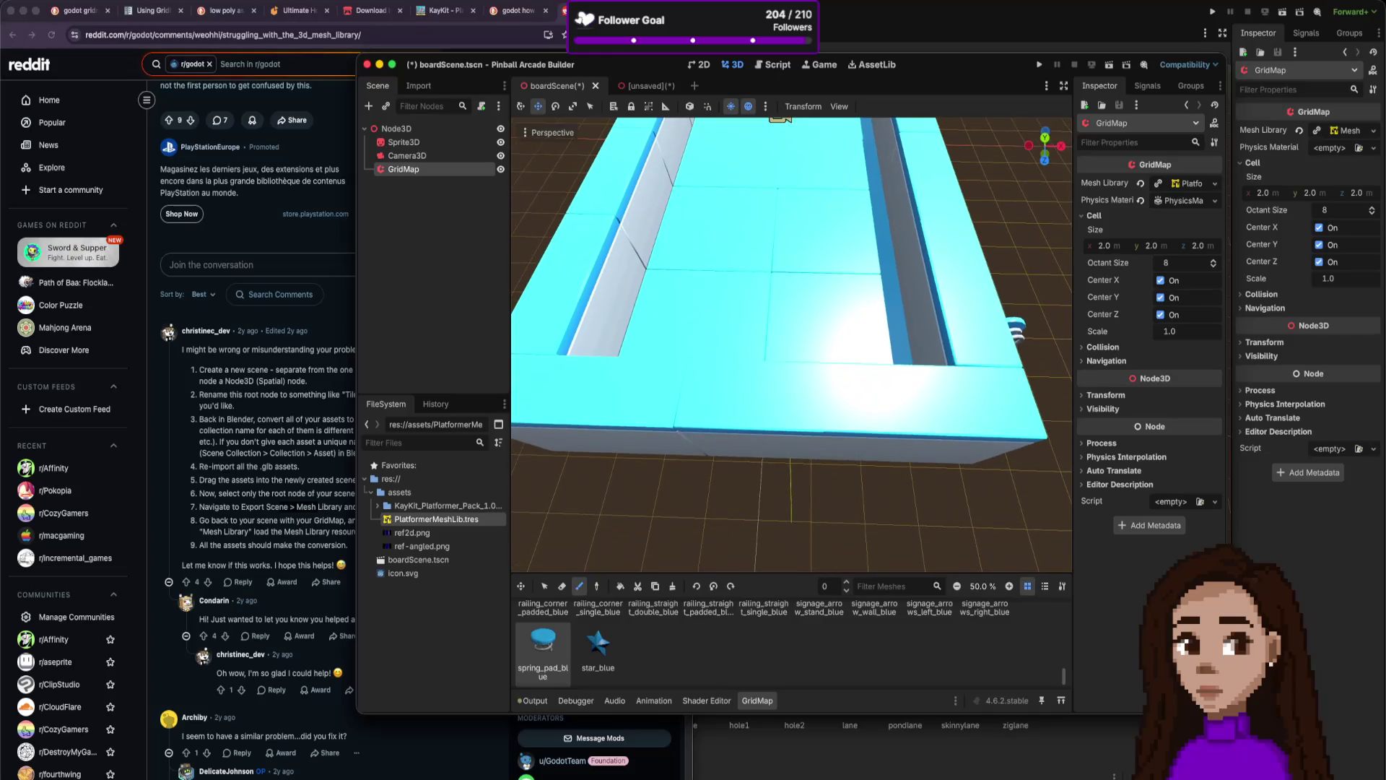
pyautogui.scroll(-3, 794, 346)
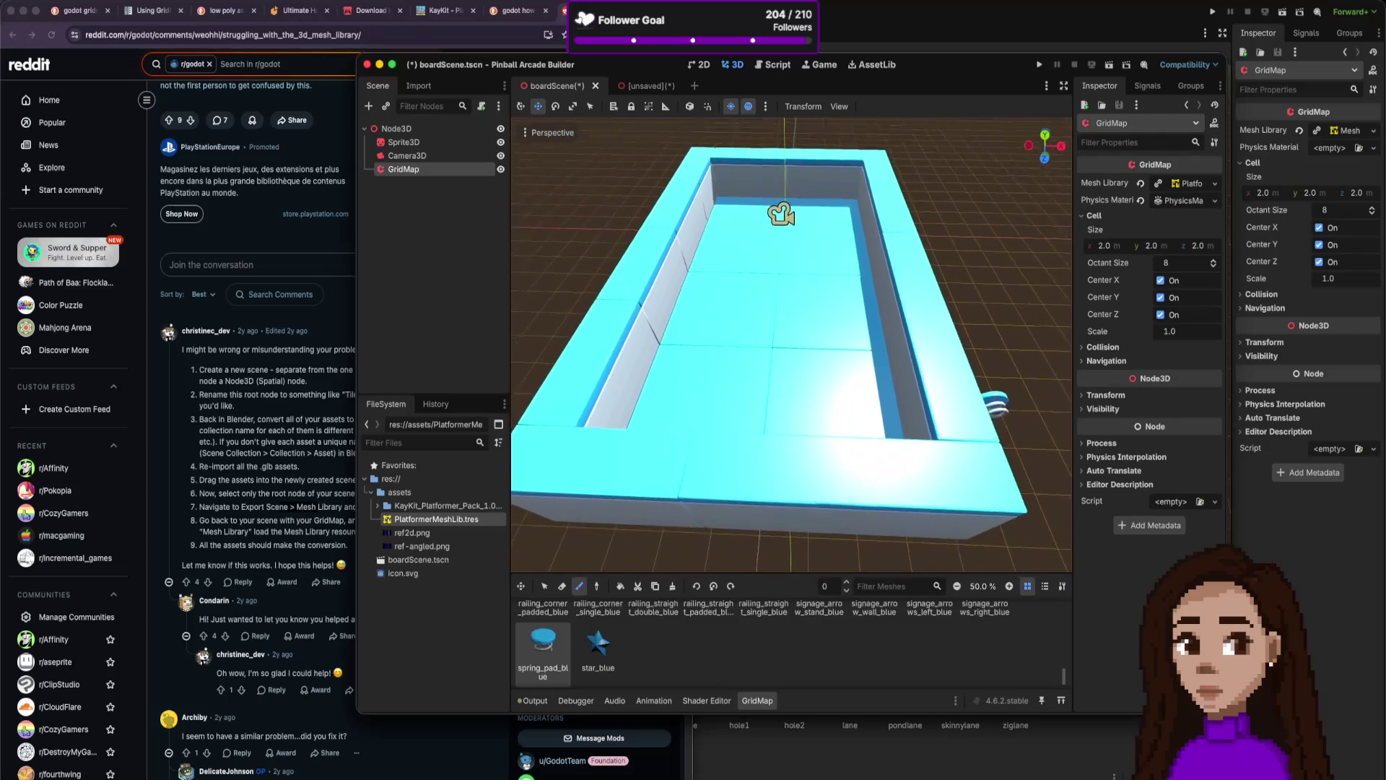
pyautogui.scroll(3, 791, 344)
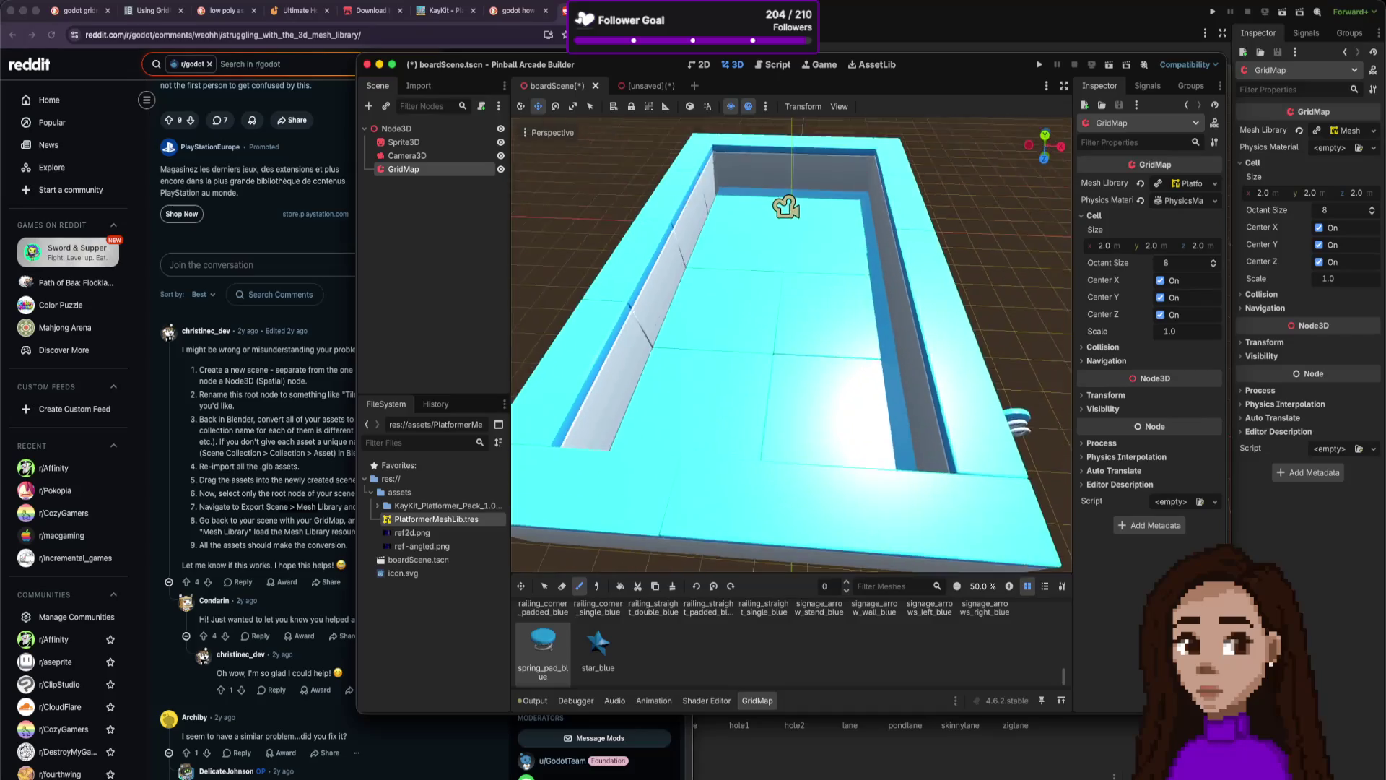
pyautogui.scroll(-5, 791, 344)
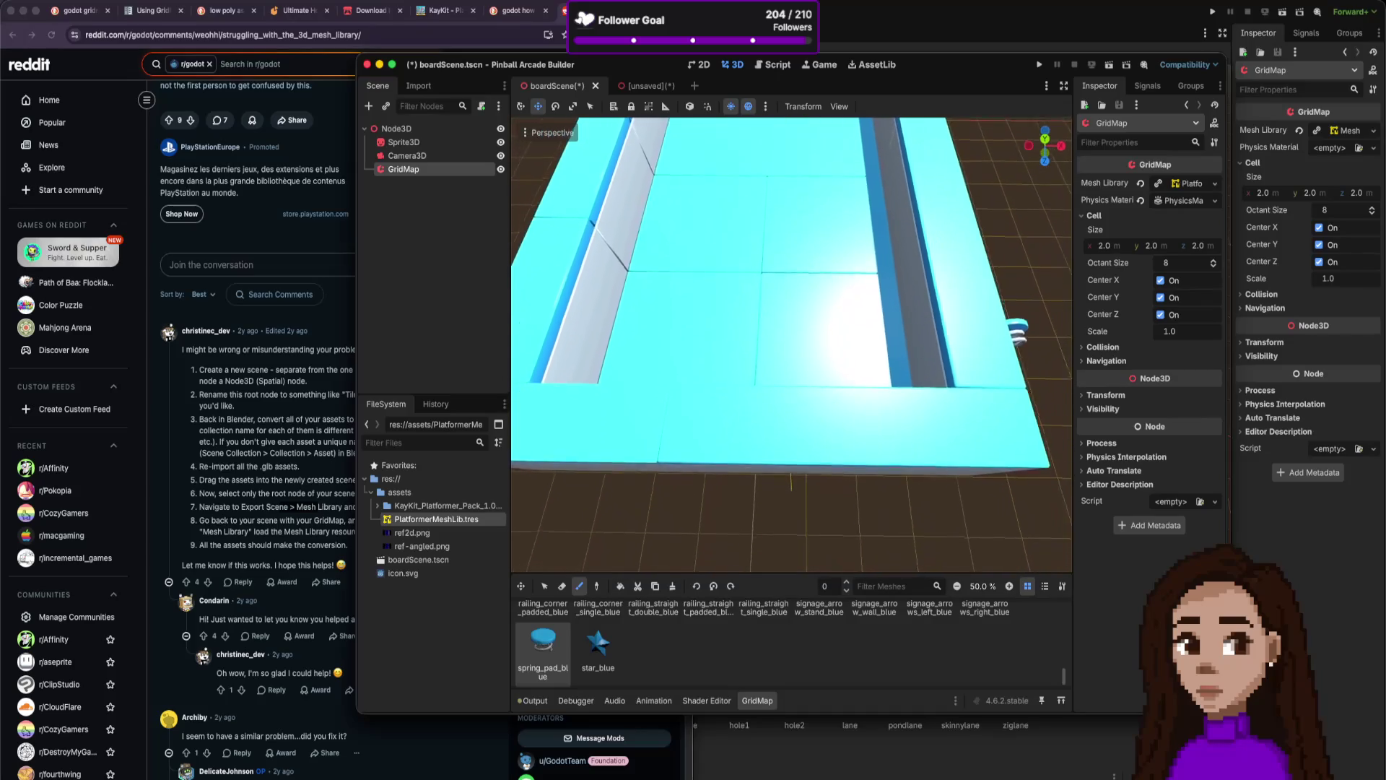
pyautogui.scroll(-5, 791, 344)
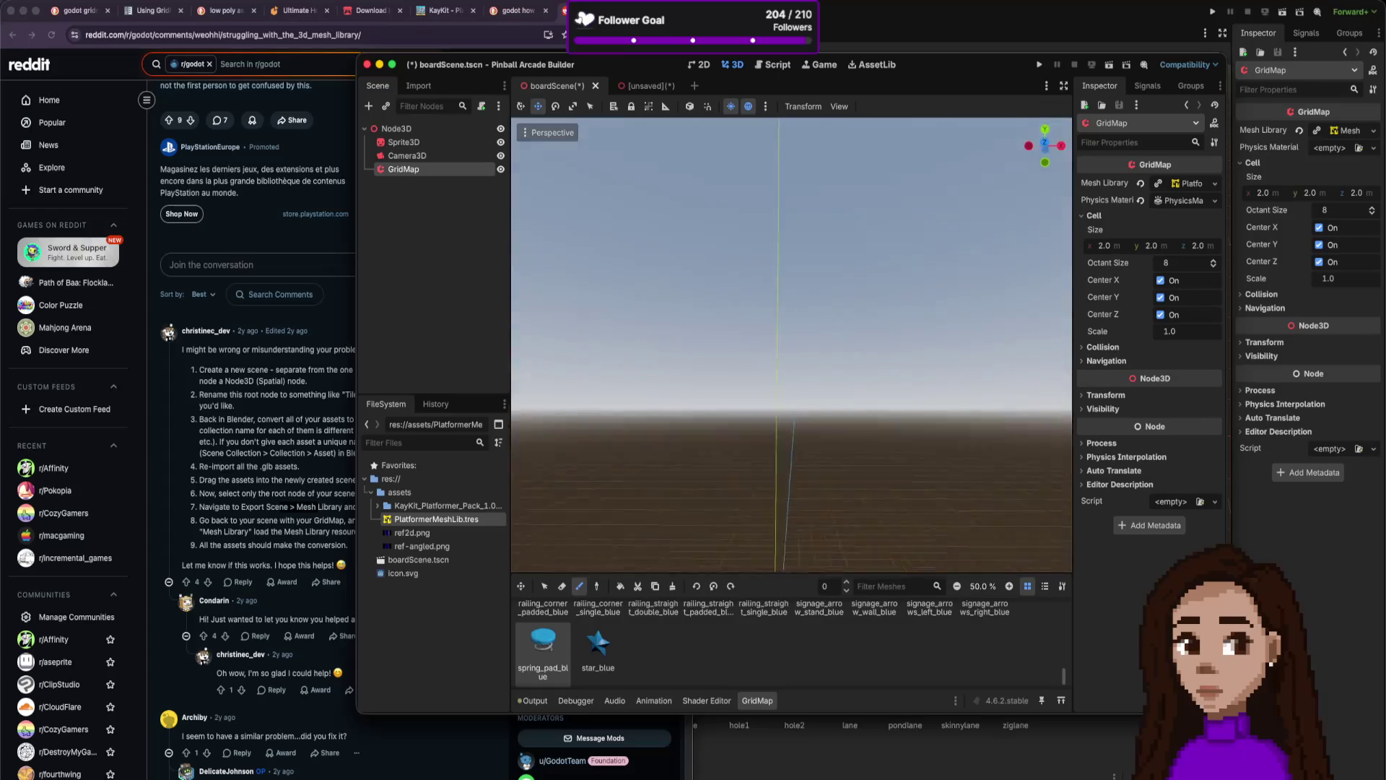
pyautogui.scroll(8, 791, 344)
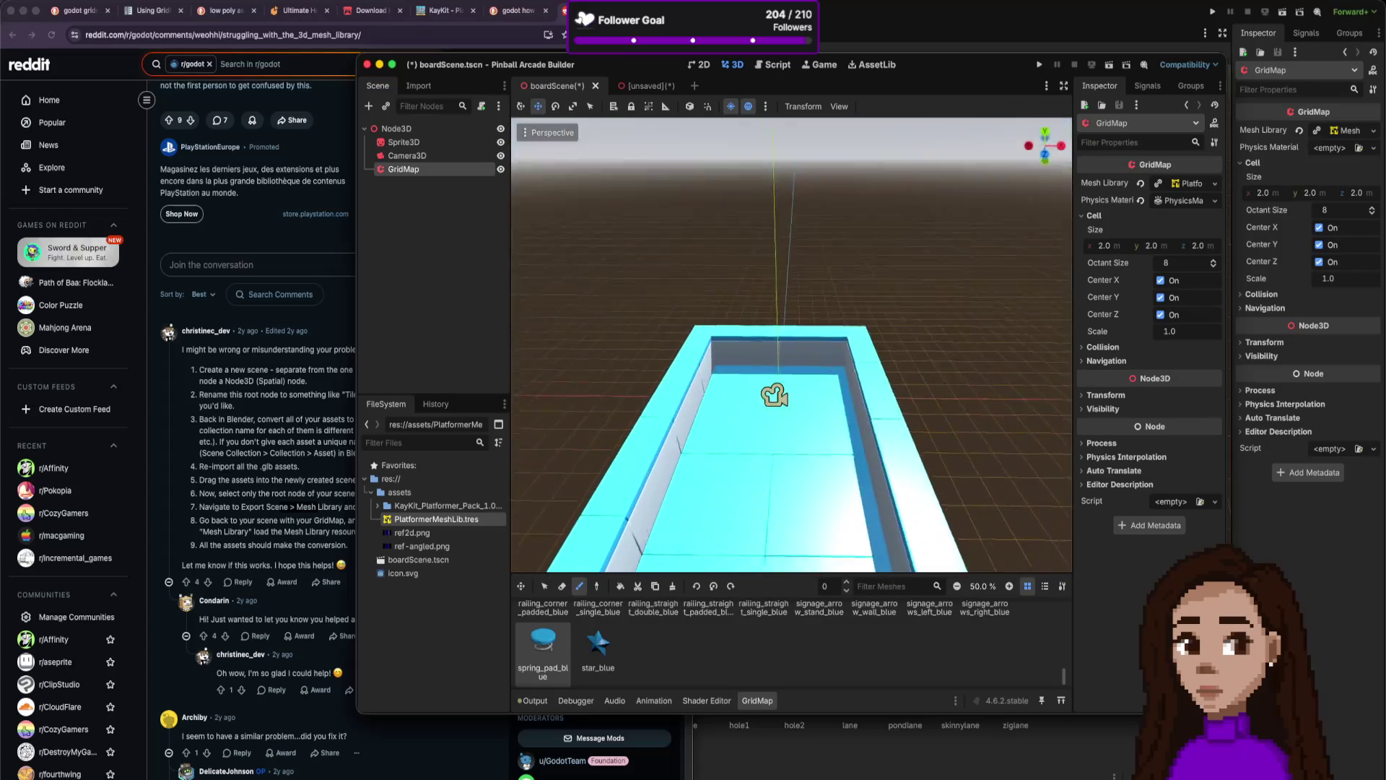
pyautogui.scroll(4, 791, 344)
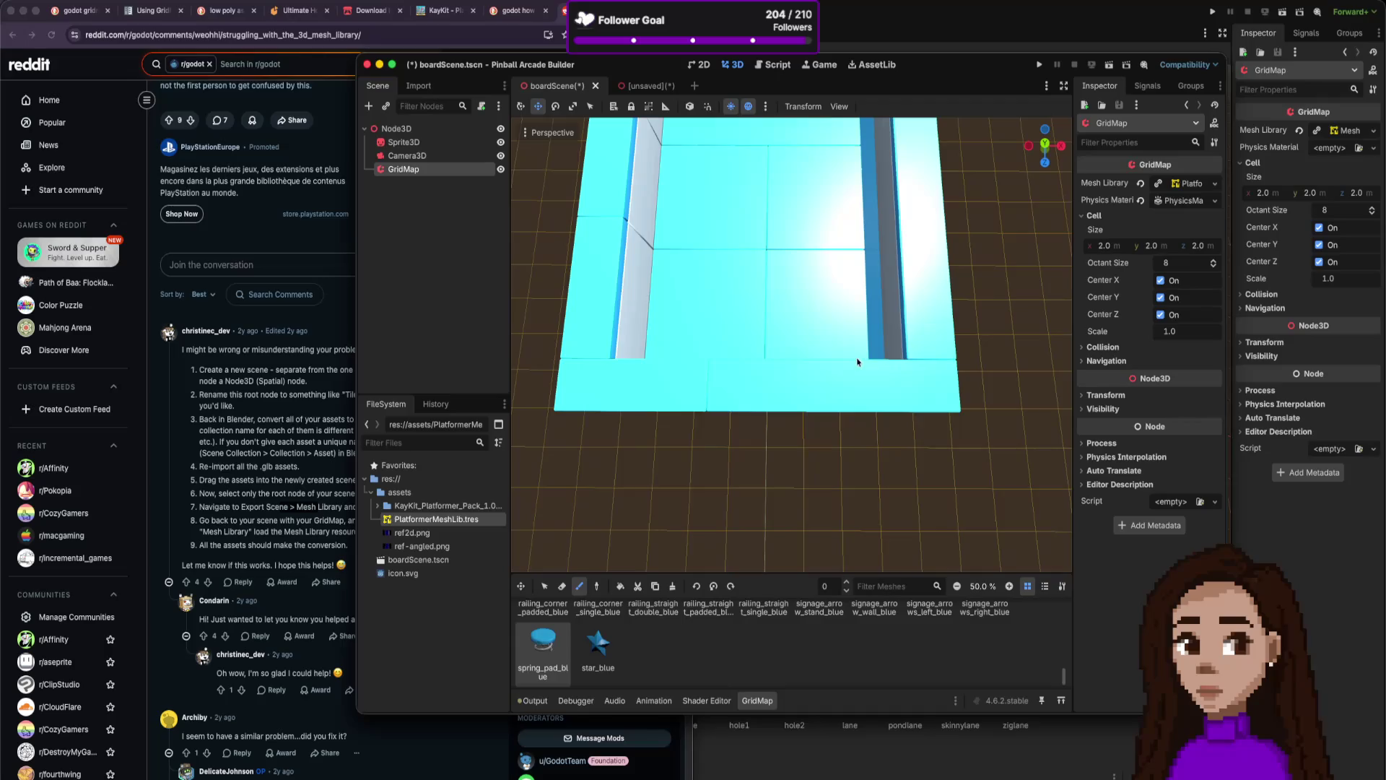
pyautogui.click(970, 357)
pyautogui.scroll(-5, 864, 359)
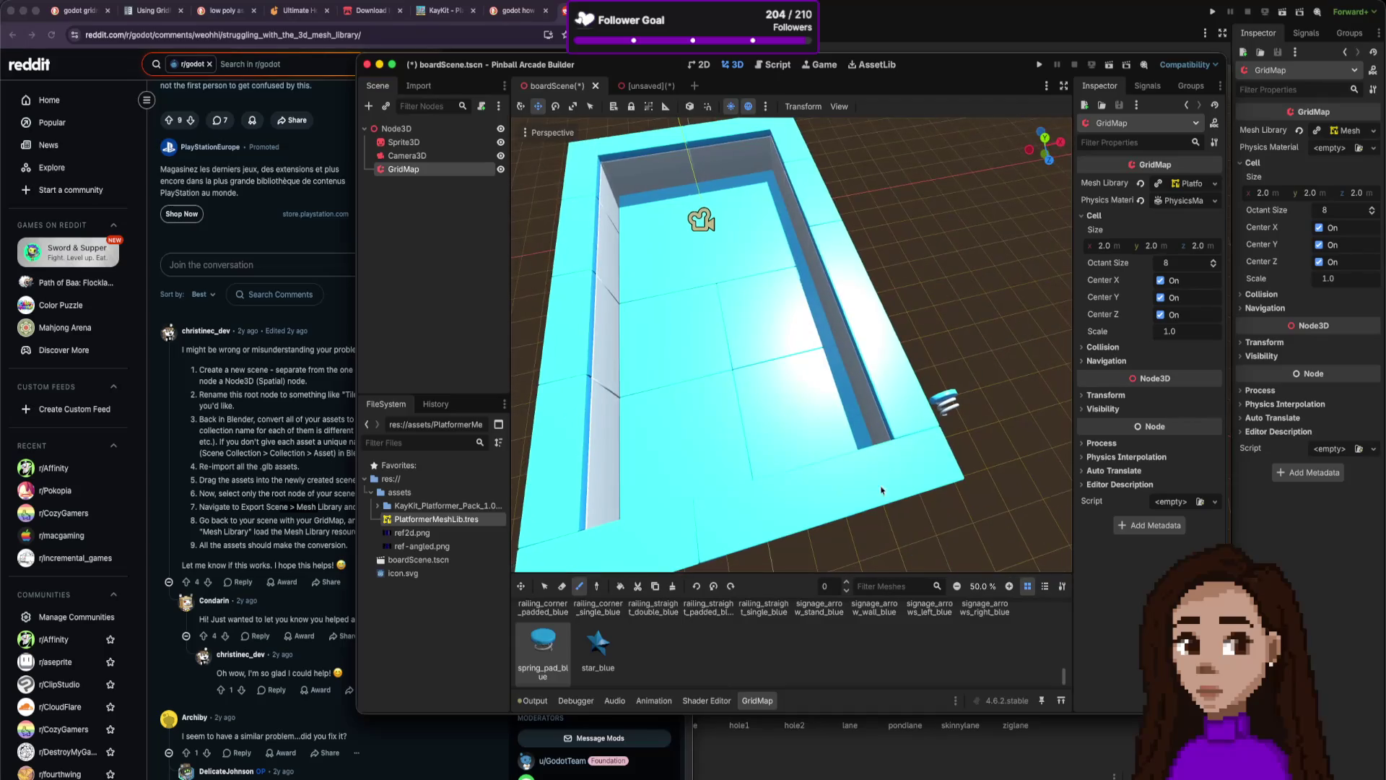
pyautogui.scroll(-8, 870, 476)
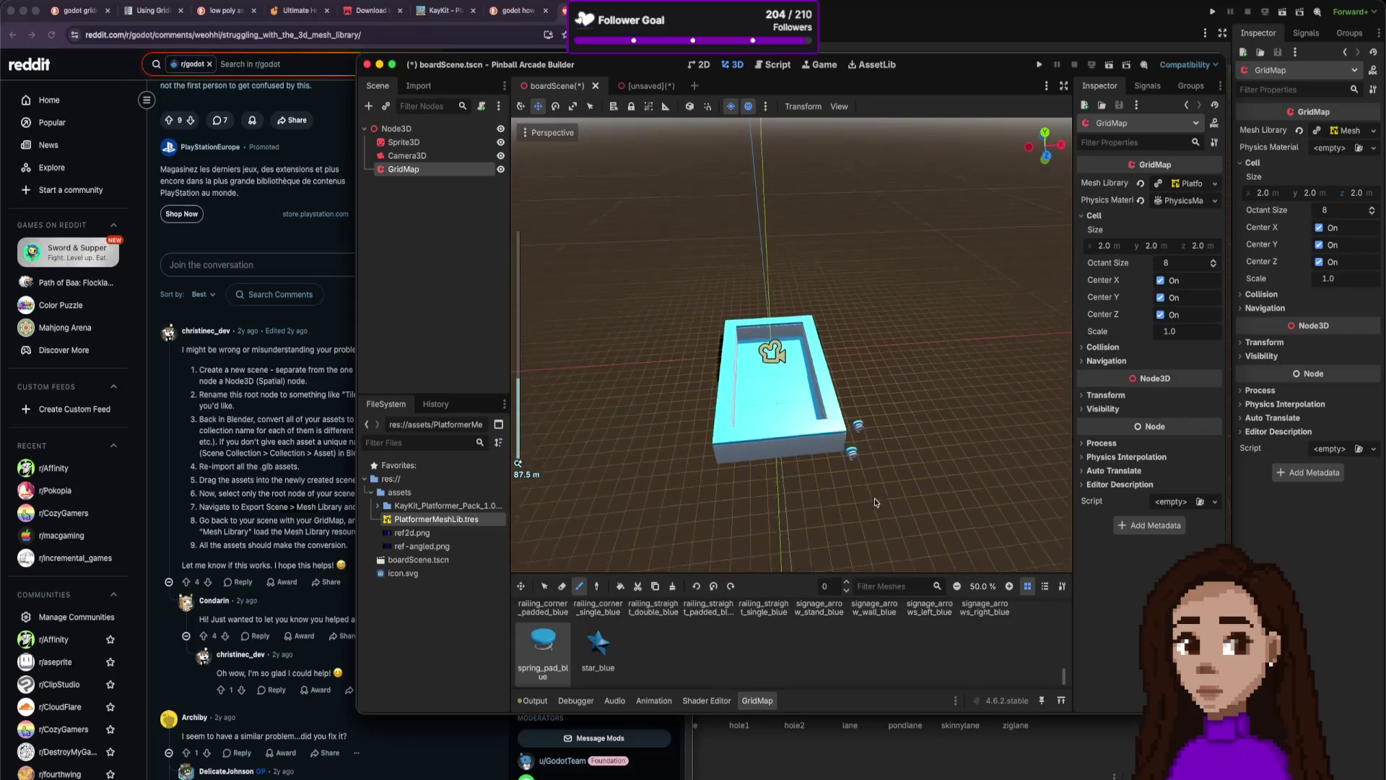
pyautogui.scroll(-5, 873, 543)
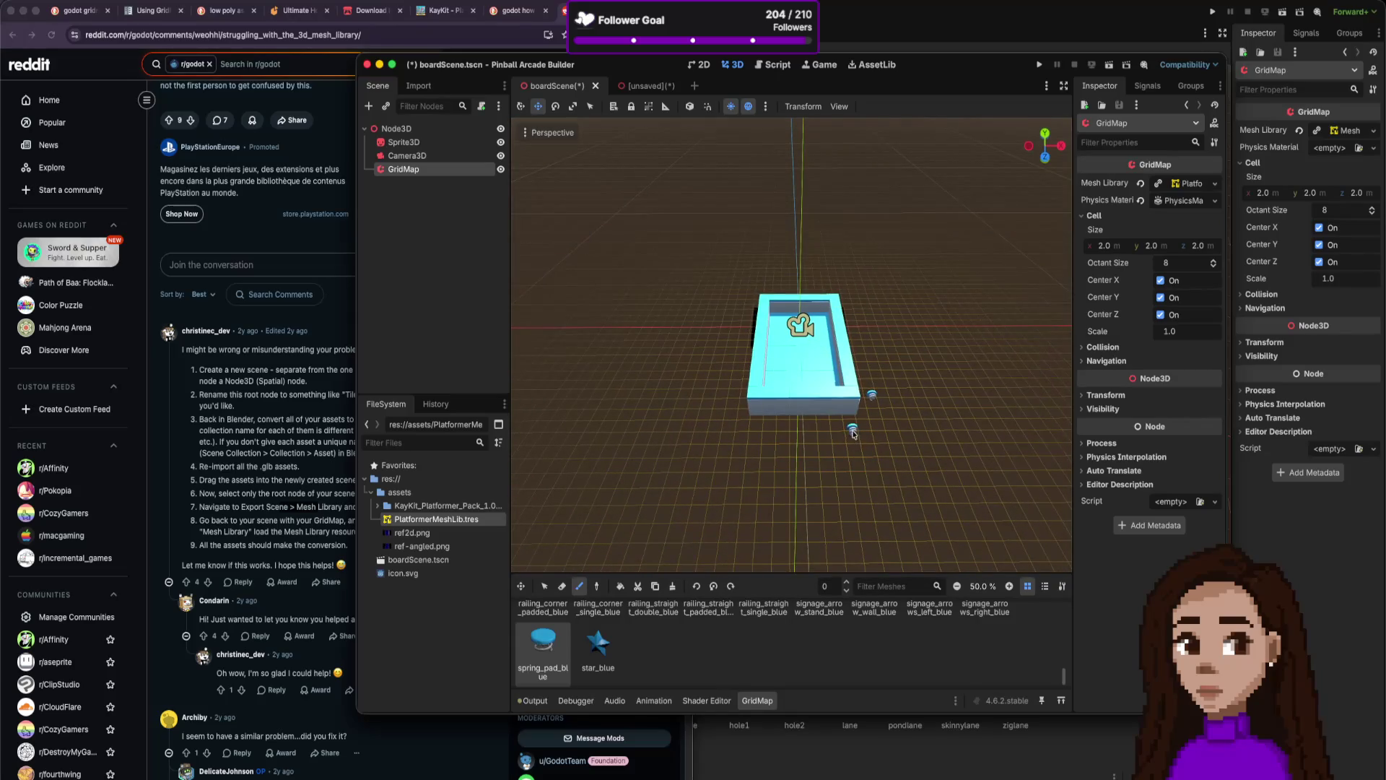
pyautogui.press('w')
pyautogui.scroll(5, 898, 364)
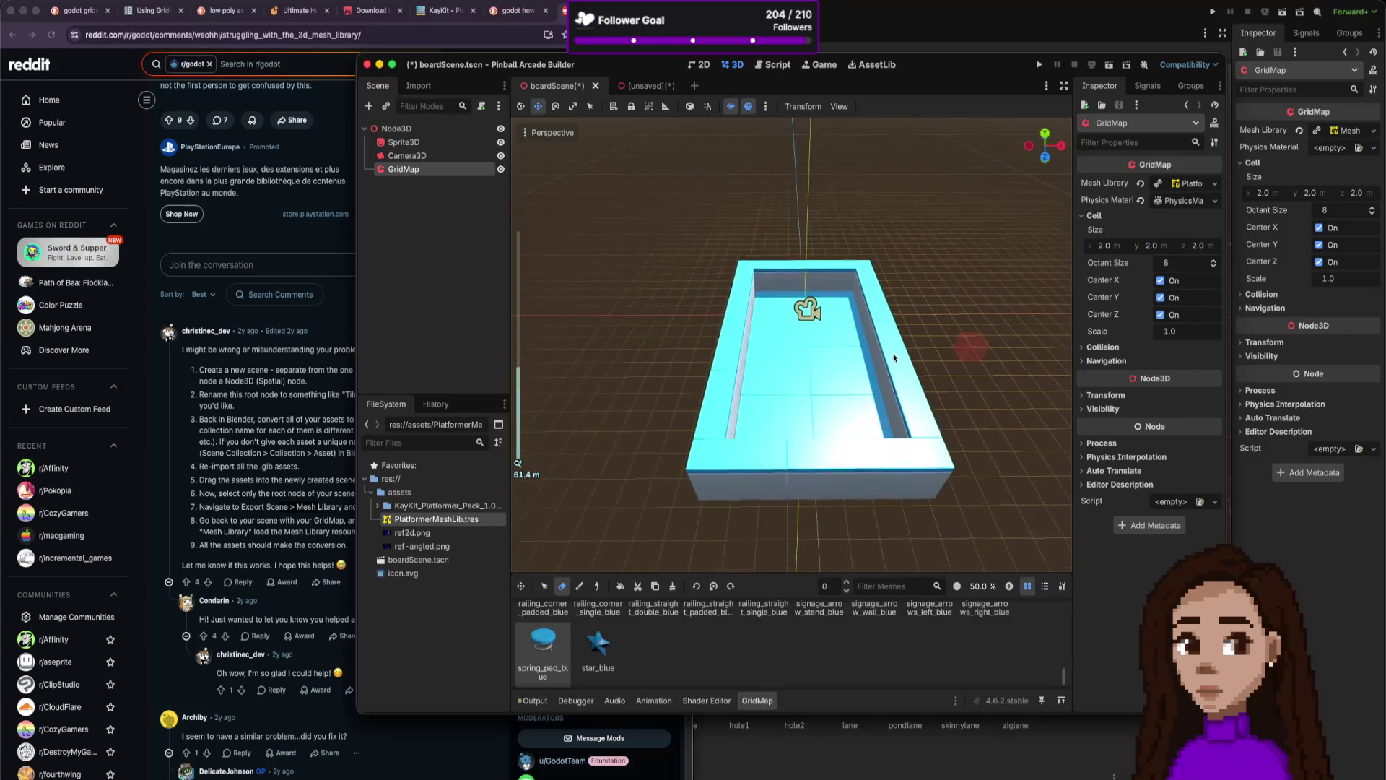
pyautogui.scroll(-5, 909, 373)
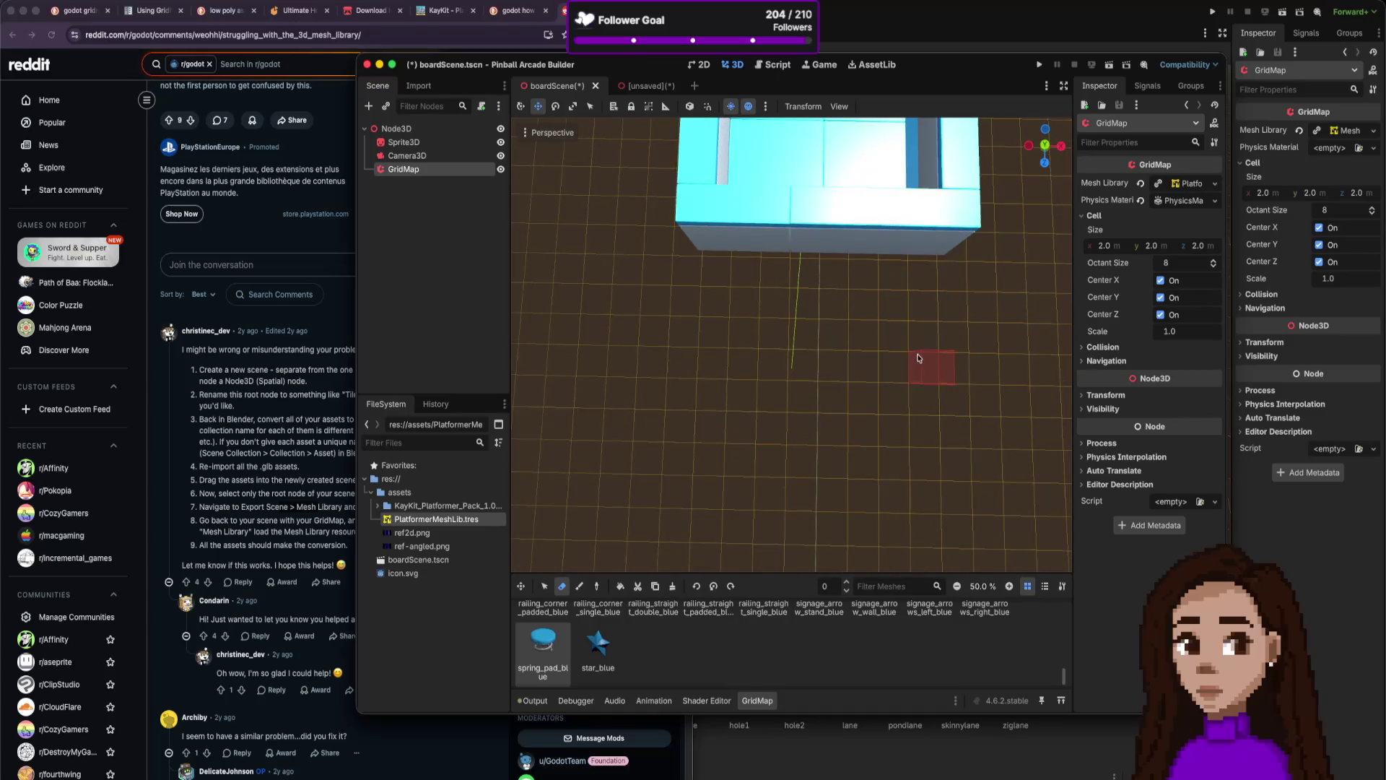
pyautogui.scroll(5, 943, 319)
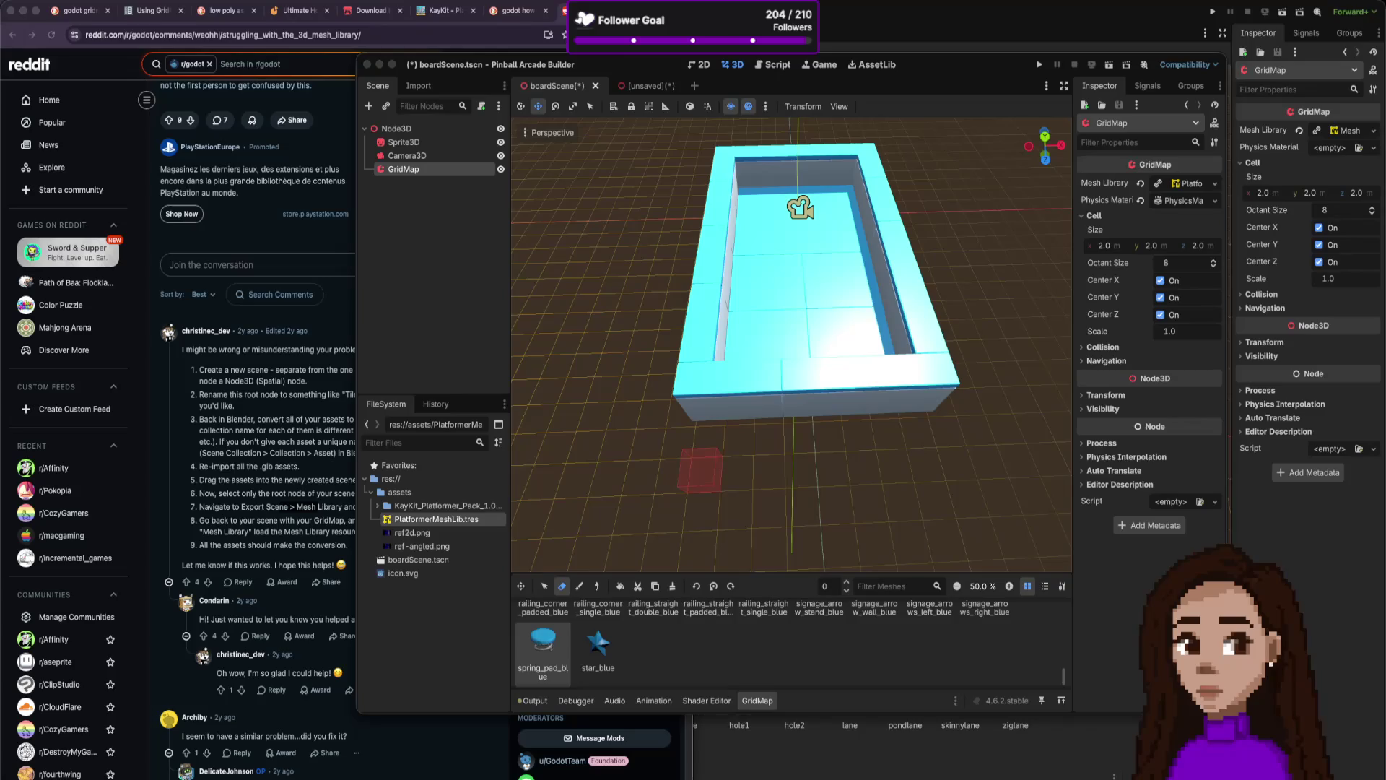
pyautogui.scroll(-3, 954, 288)
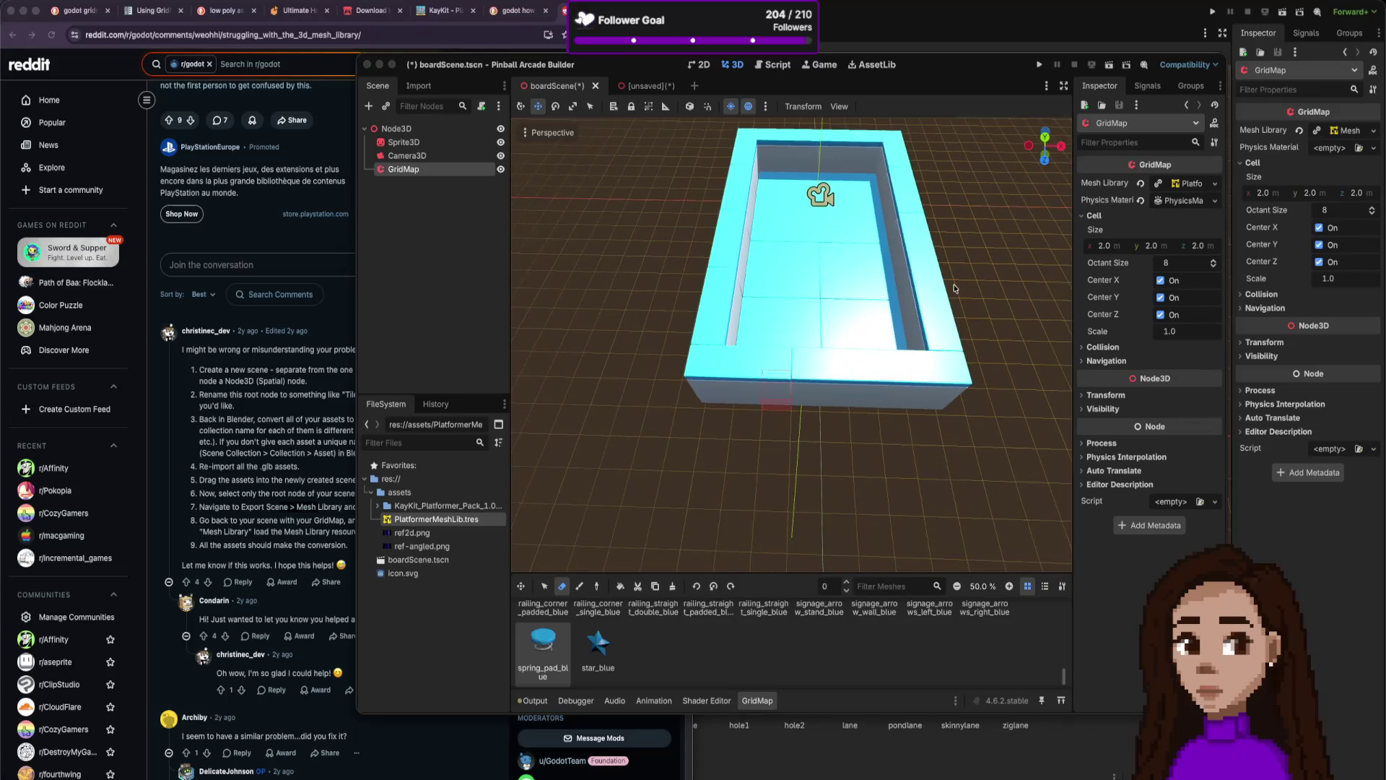
pyautogui.hscroll(2, 985, 294)
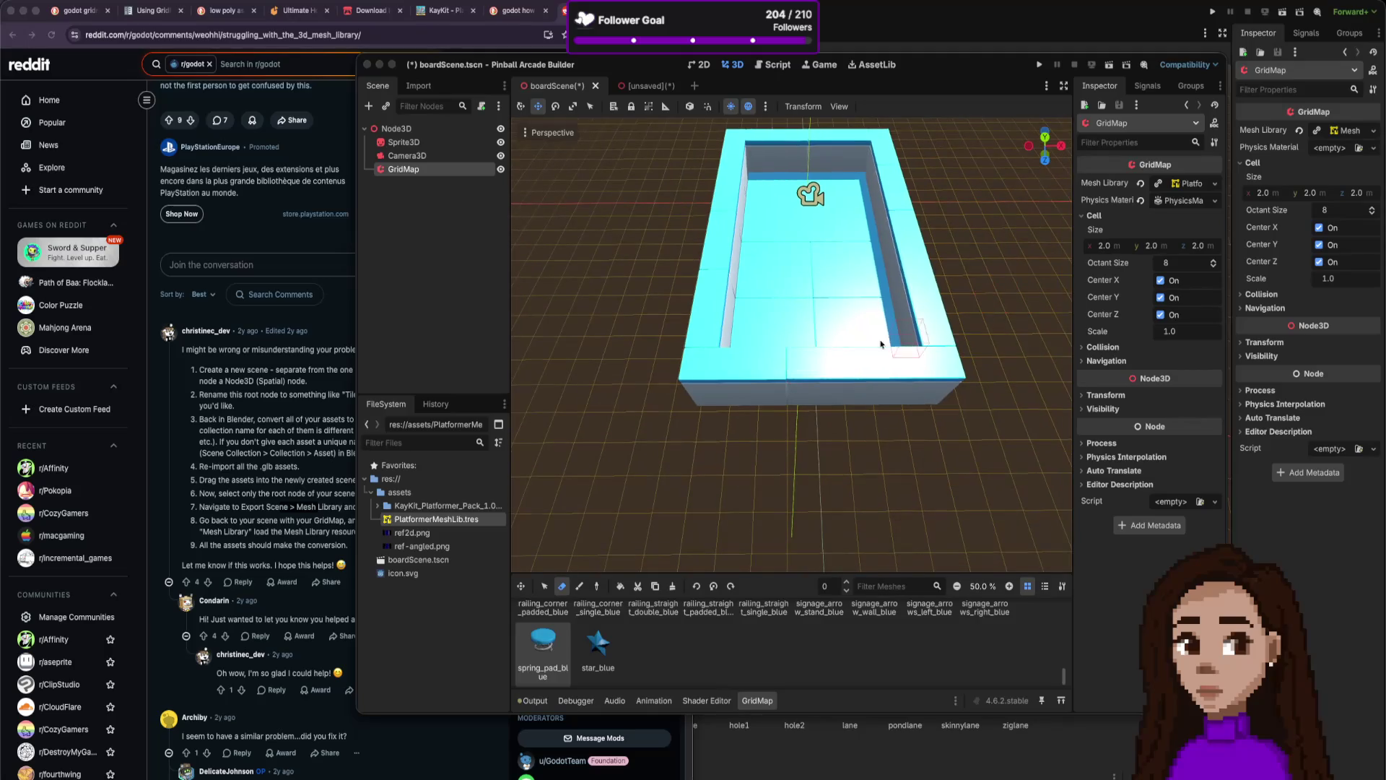
pyautogui.scroll(-1, 605, 640)
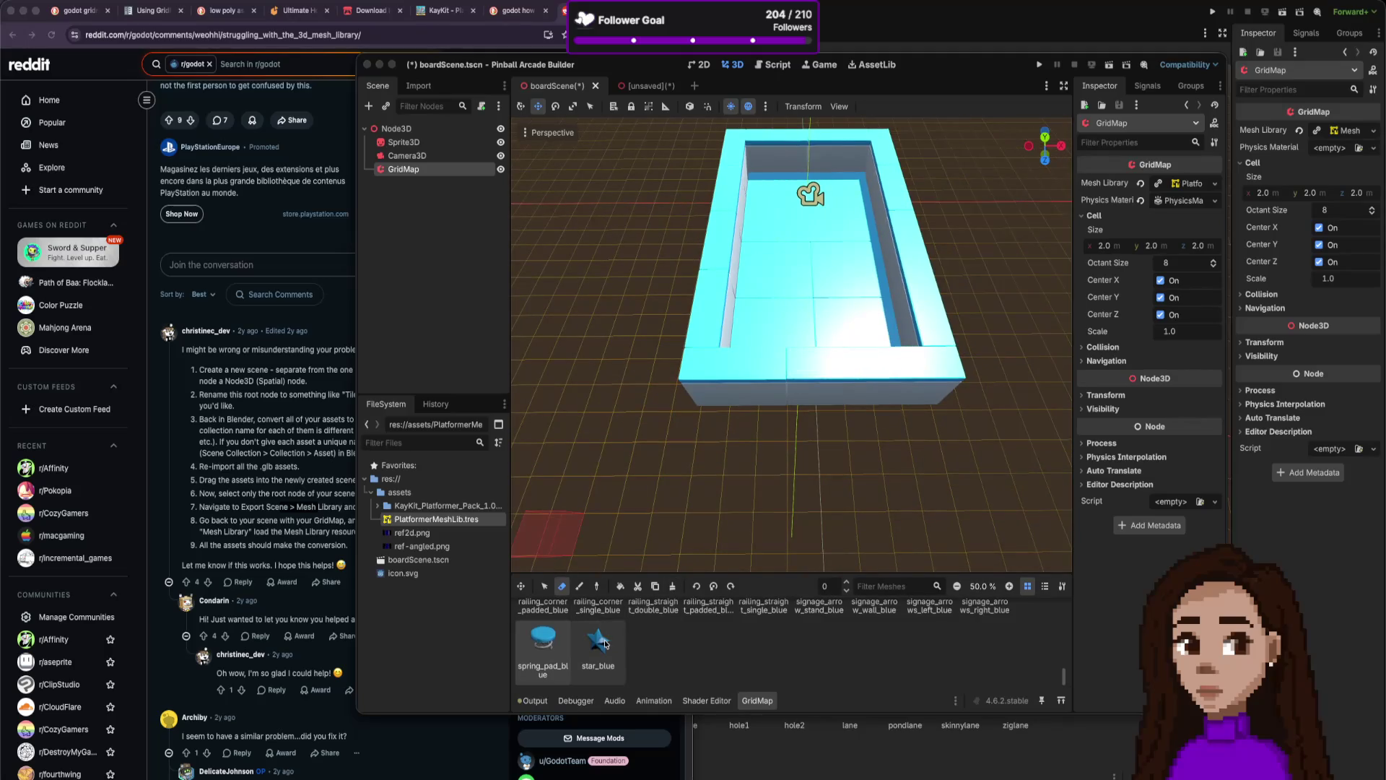
pyautogui.scroll(5, 607, 640)
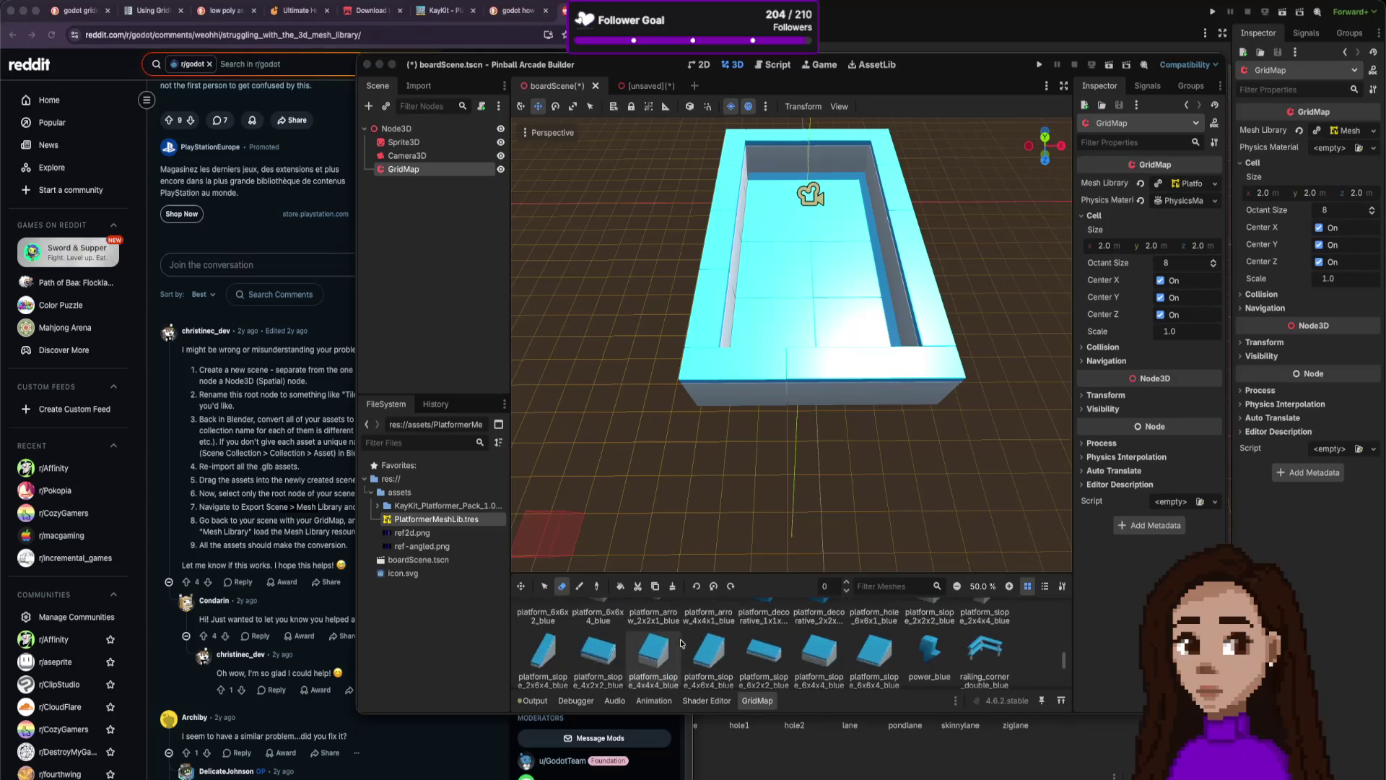
pyautogui.scroll(5, 680, 641)
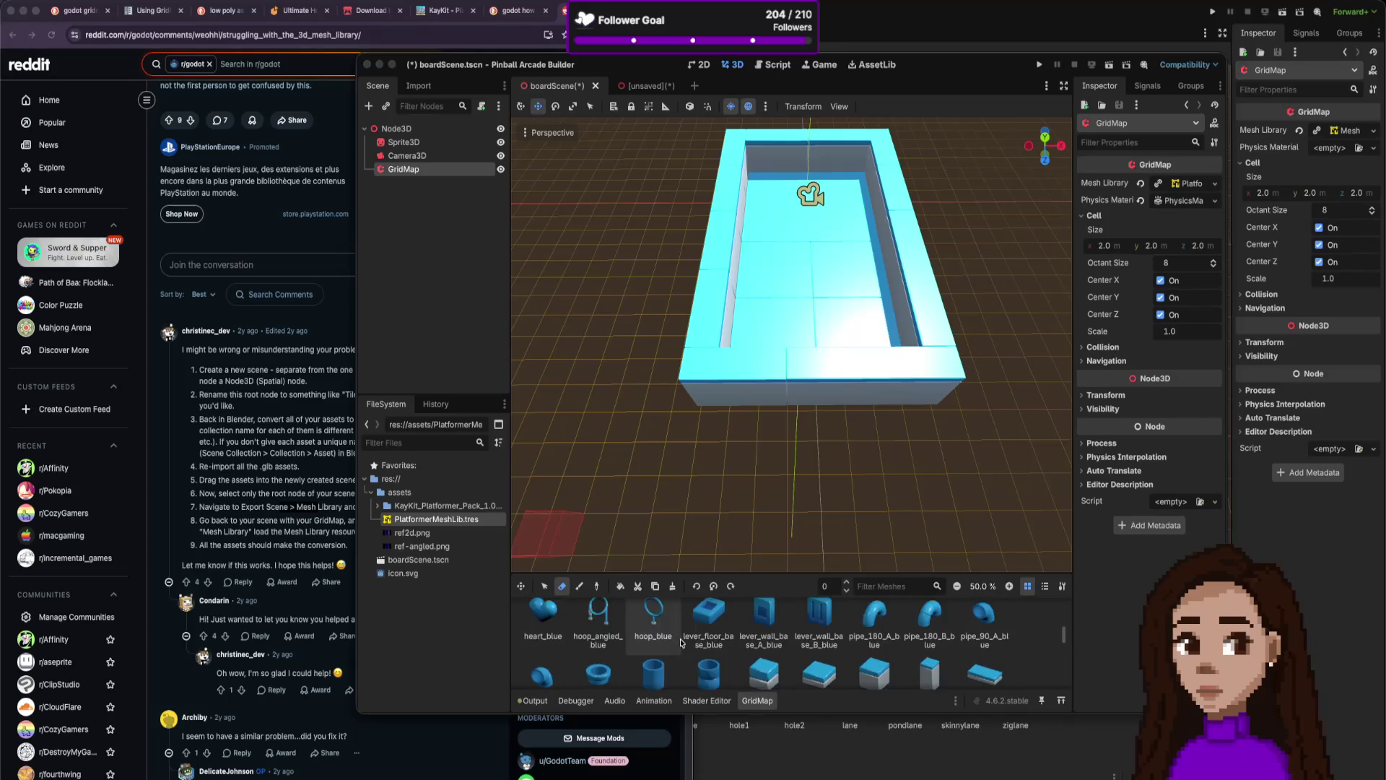
pyautogui.scroll(4, 681, 642)
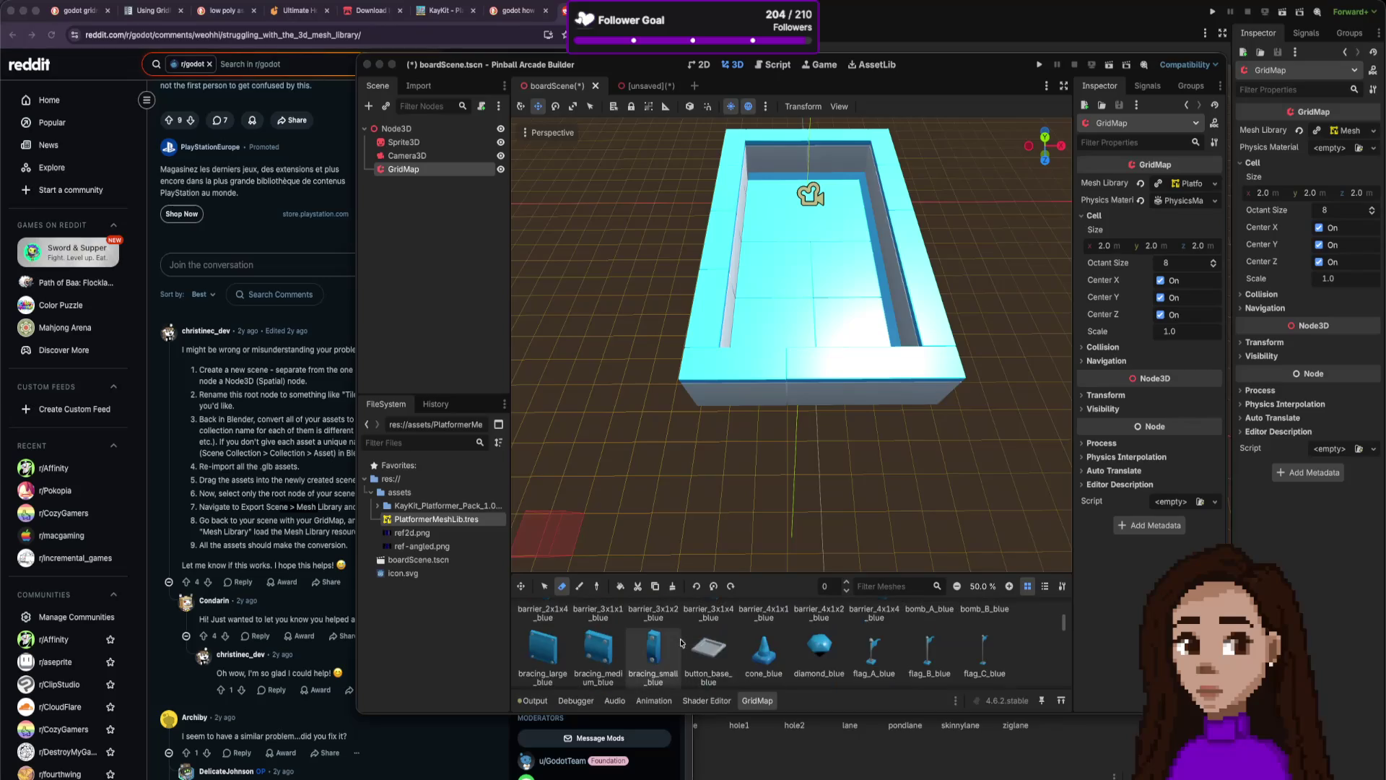
pyautogui.scroll(4, 681, 642)
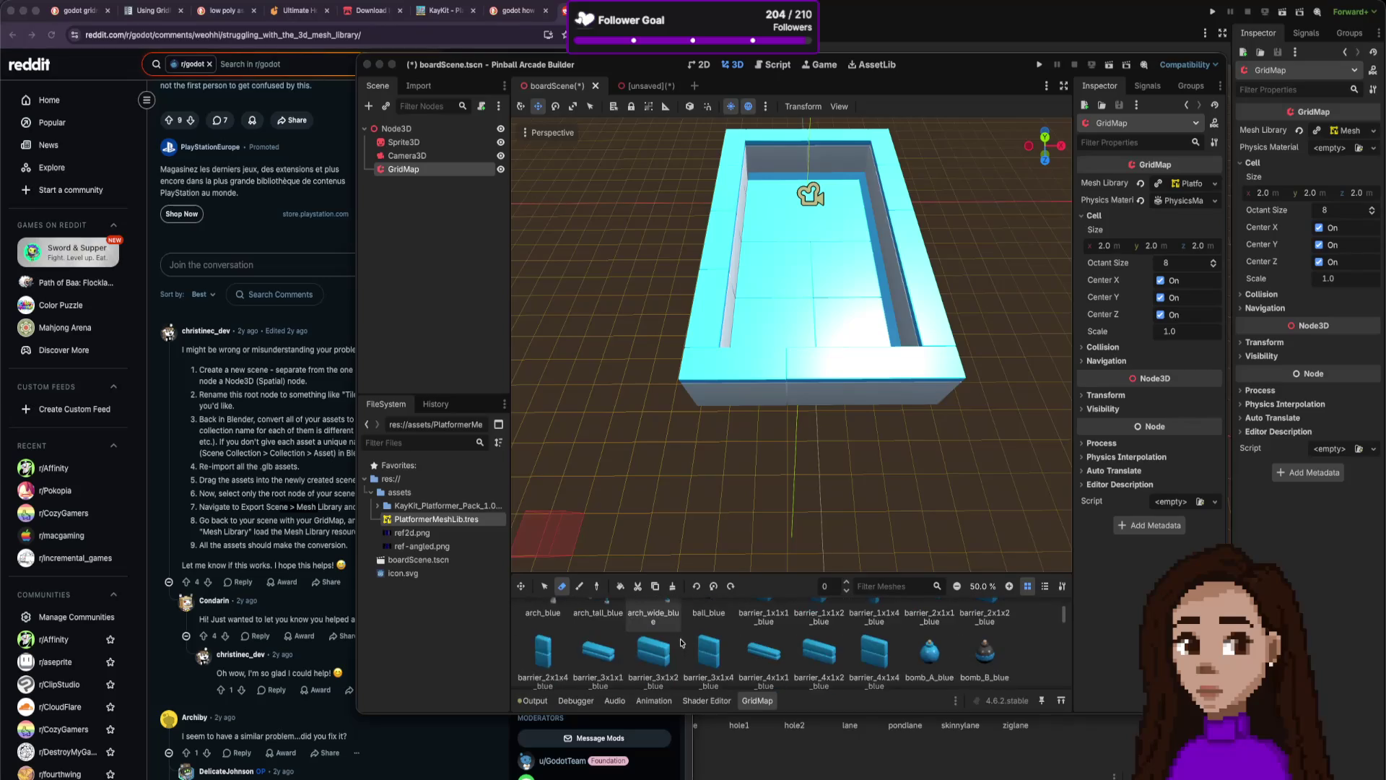
pyautogui.scroll(2, 681, 641)
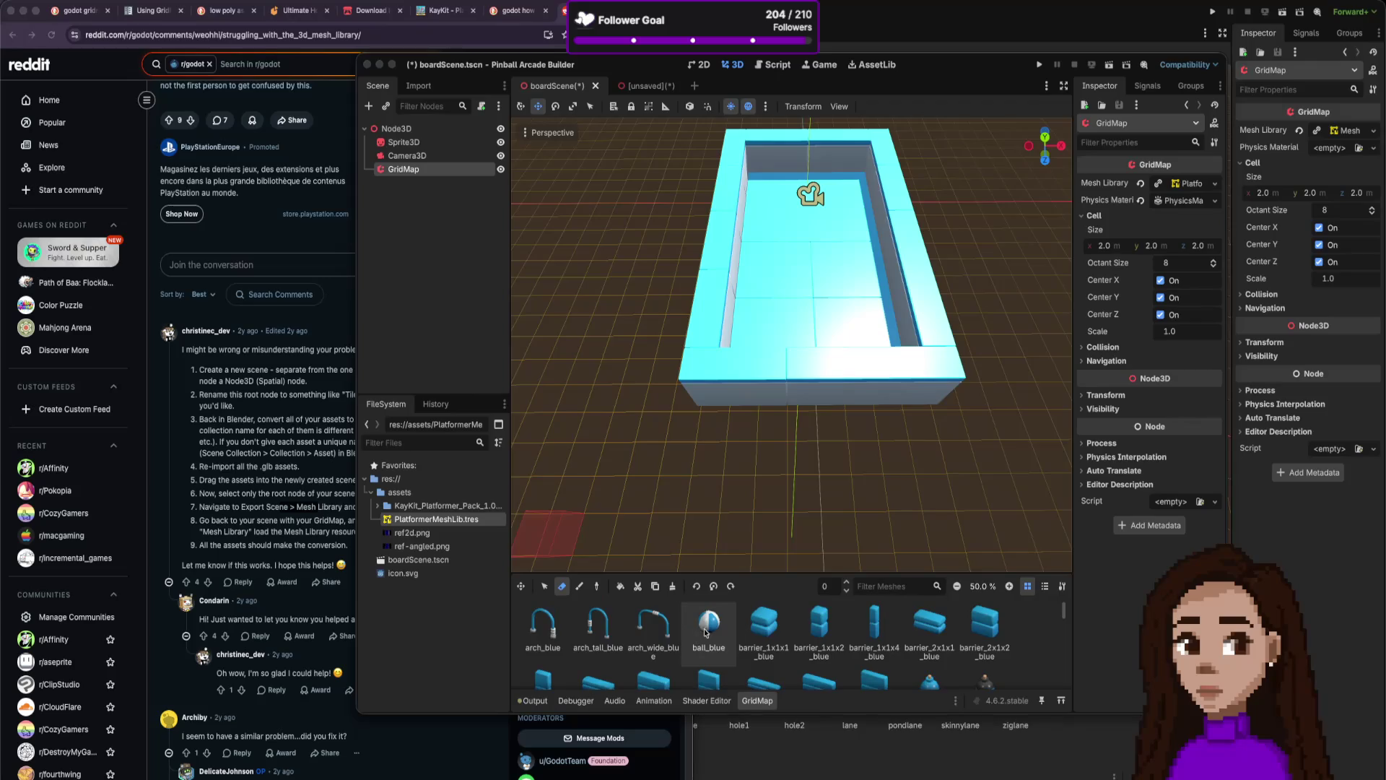
pyautogui.scroll(-1, 418, 275)
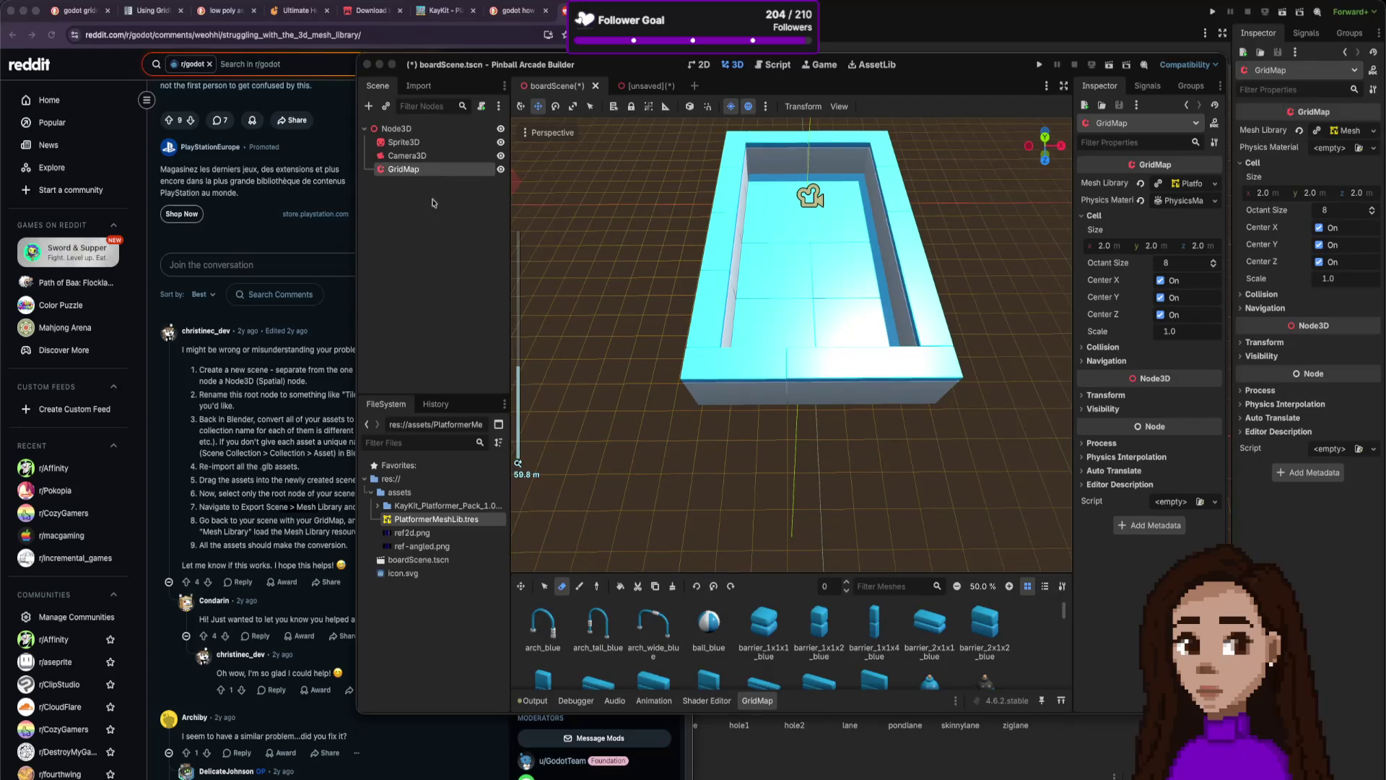
pyautogui.click(447, 260)
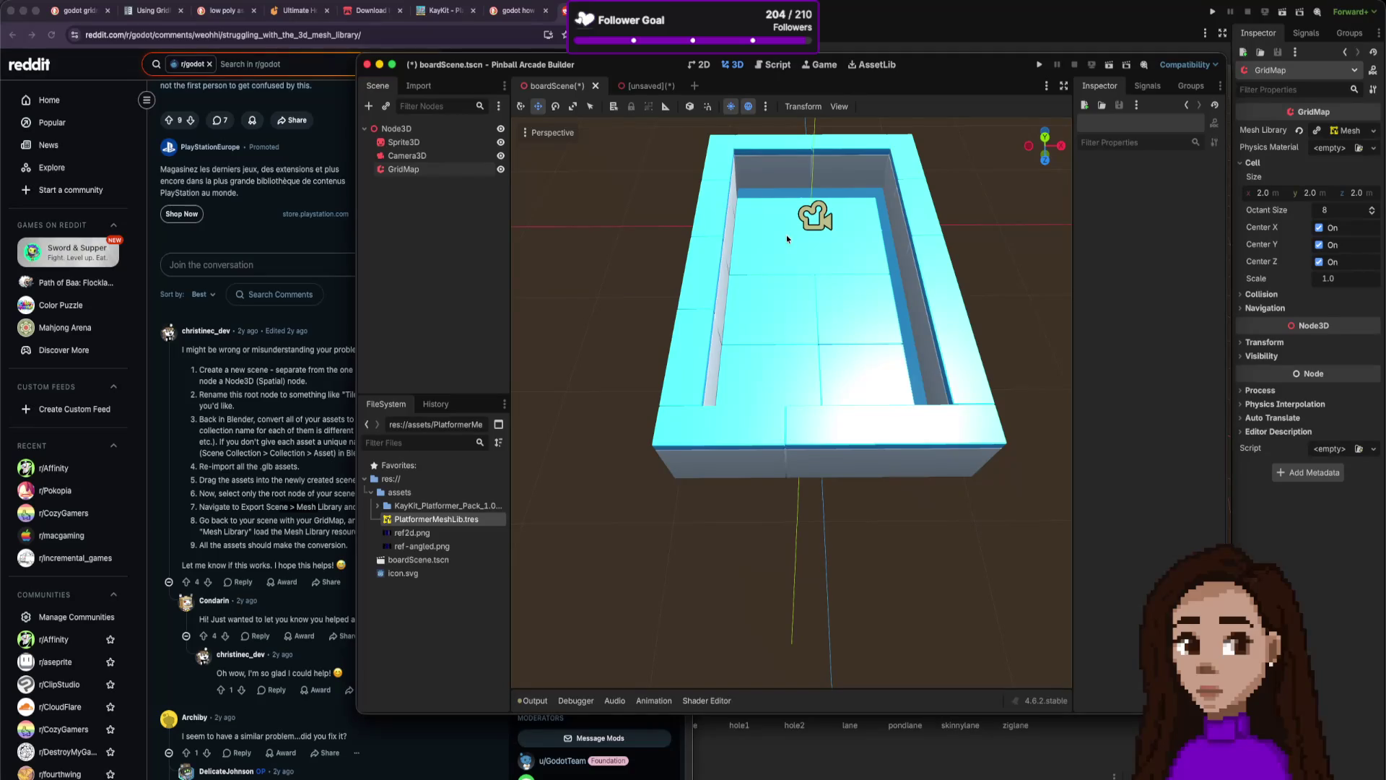
# In Create New Node, read the CollisionShape3D description and open the CollisionObject3D reference.
pyautogui.press('super+a')
pyautogui.write('a')
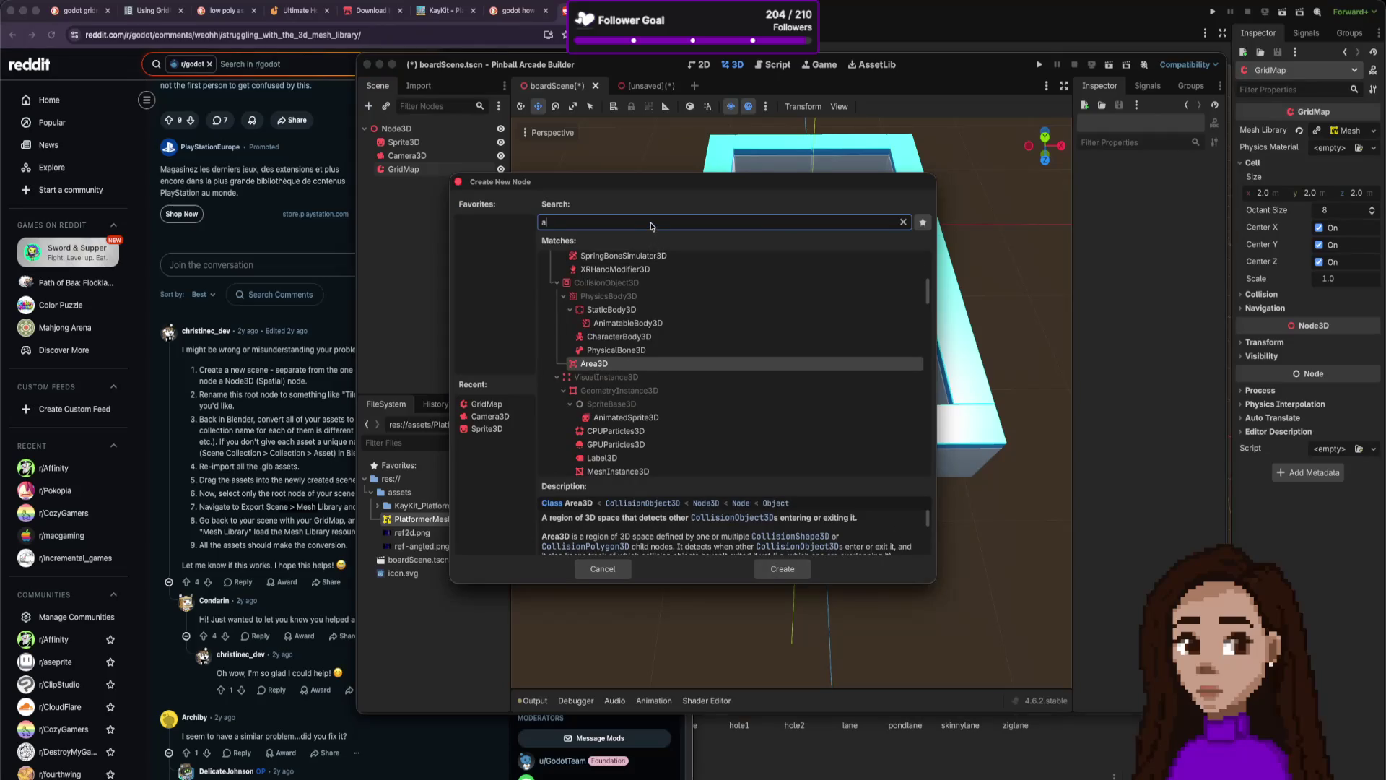
pyautogui.press('BackSpace')
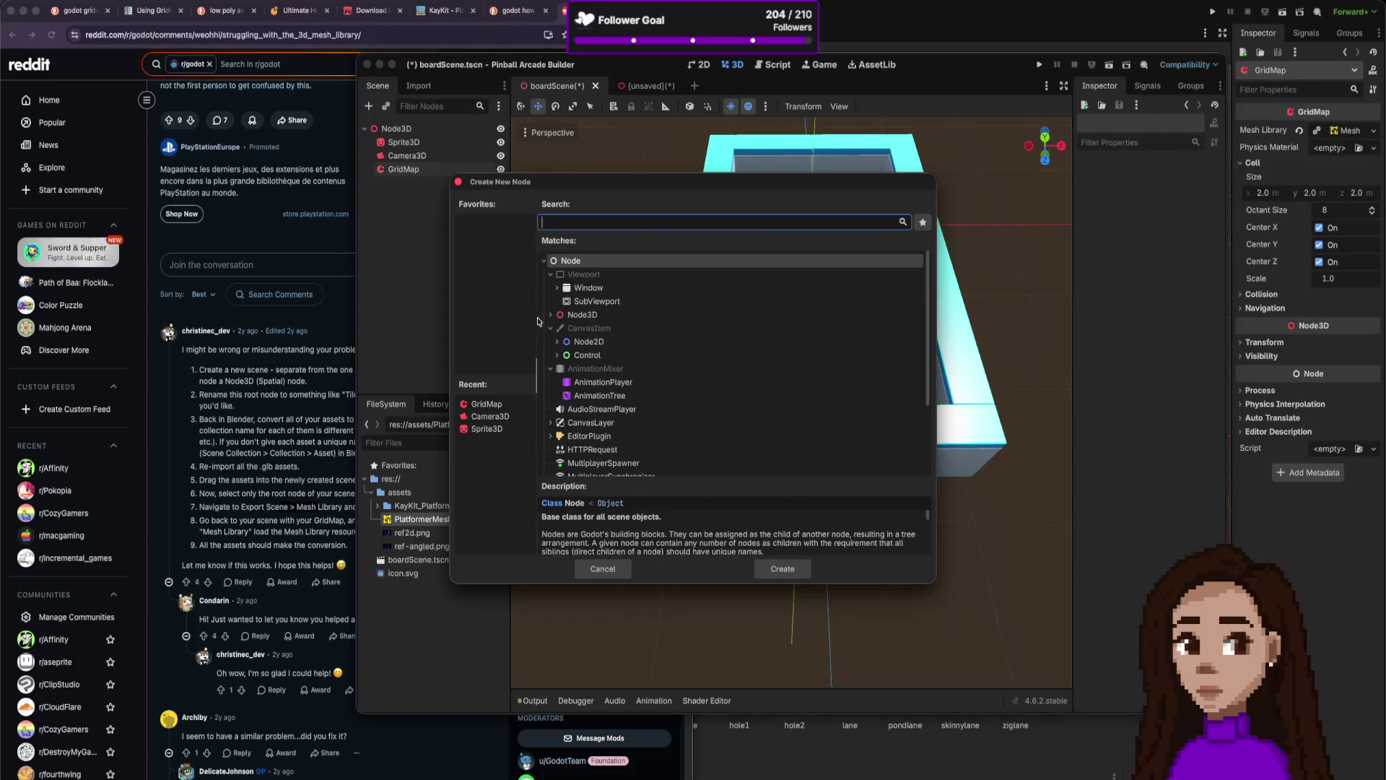
pyautogui.scroll(-2, 676, 393)
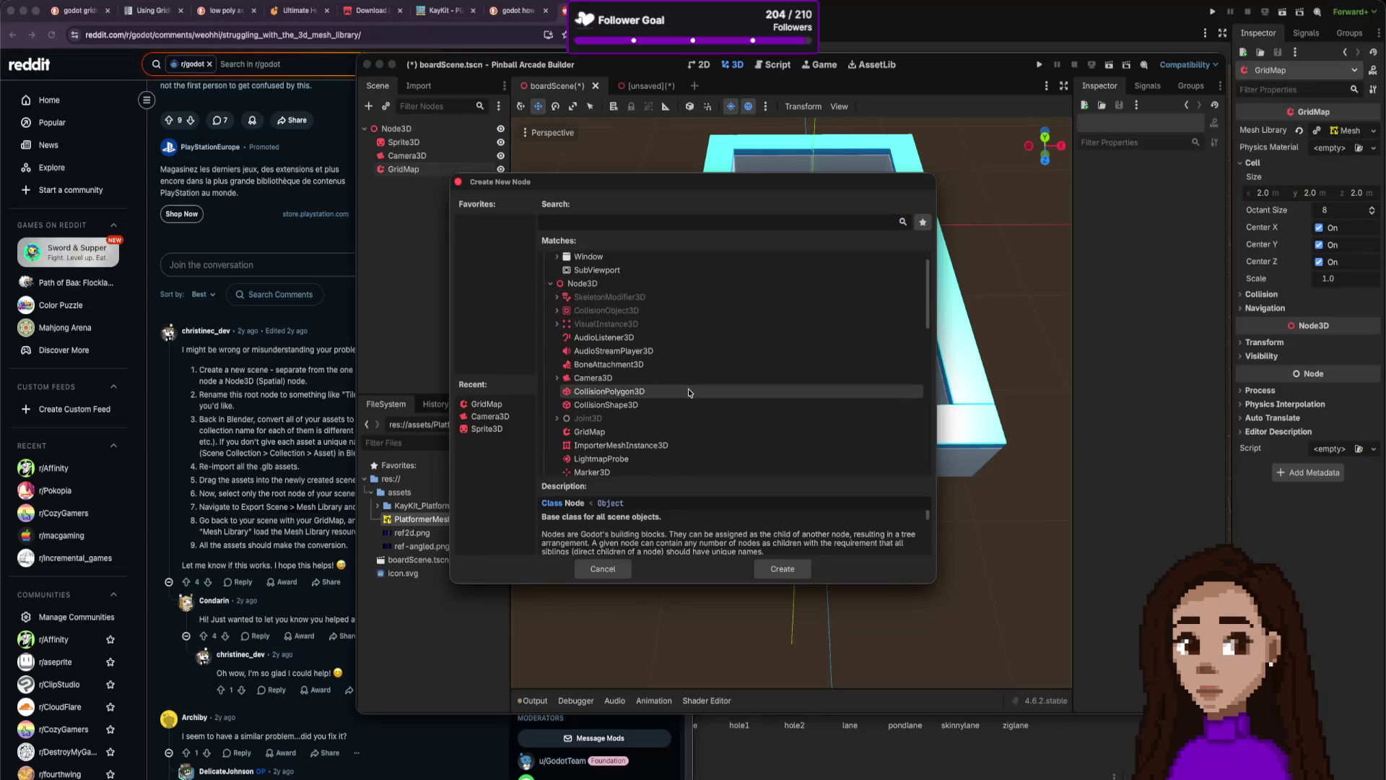
pyautogui.scroll(-2, 672, 394)
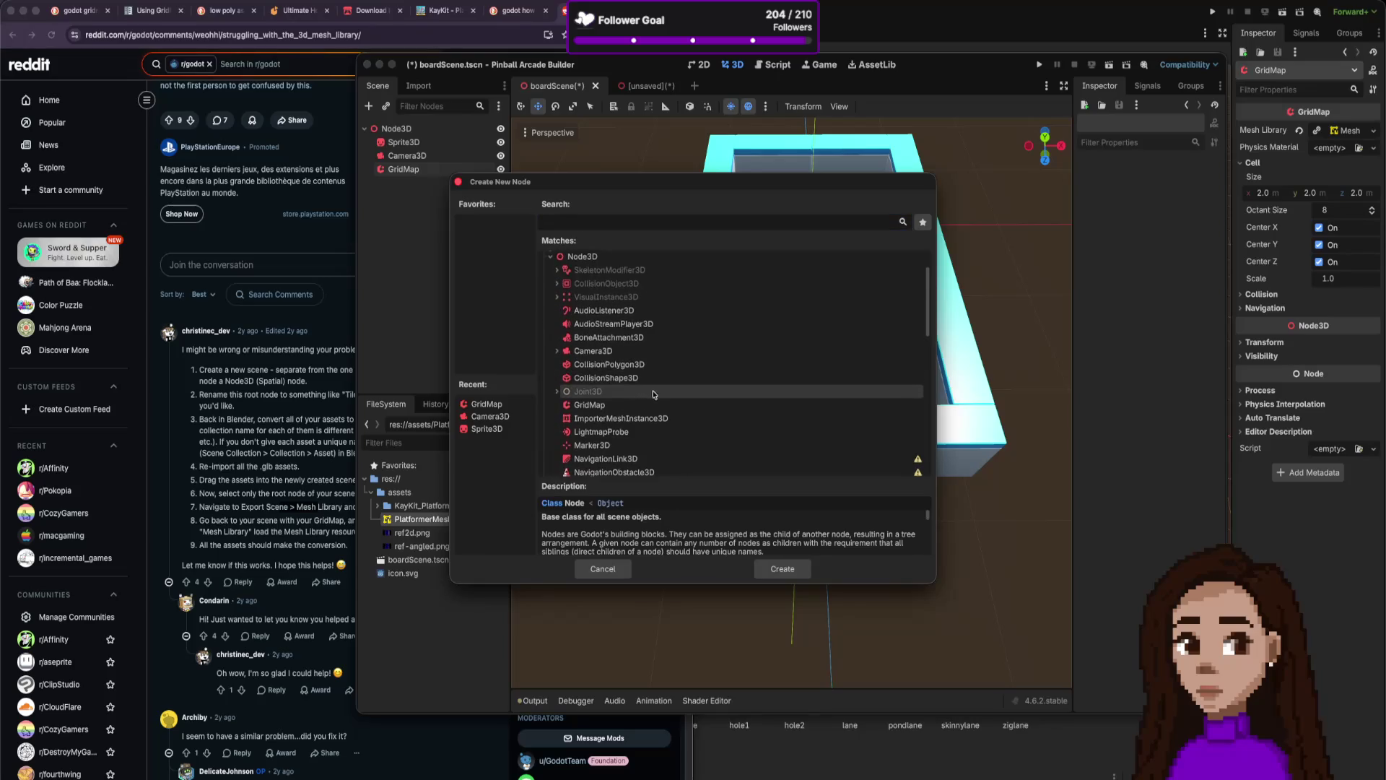
pyautogui.scroll(-4, 655, 395)
pyautogui.click(638, 319)
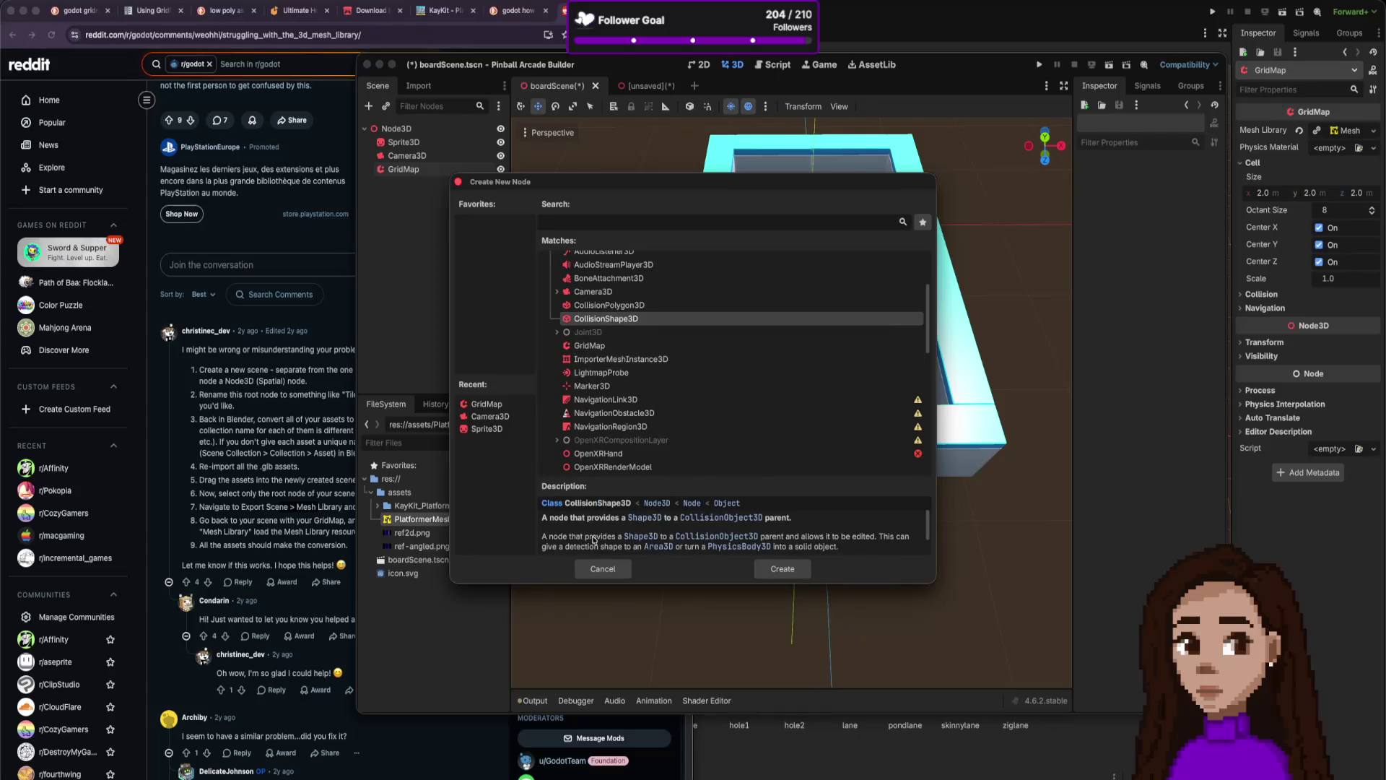
pyautogui.click(699, 538)
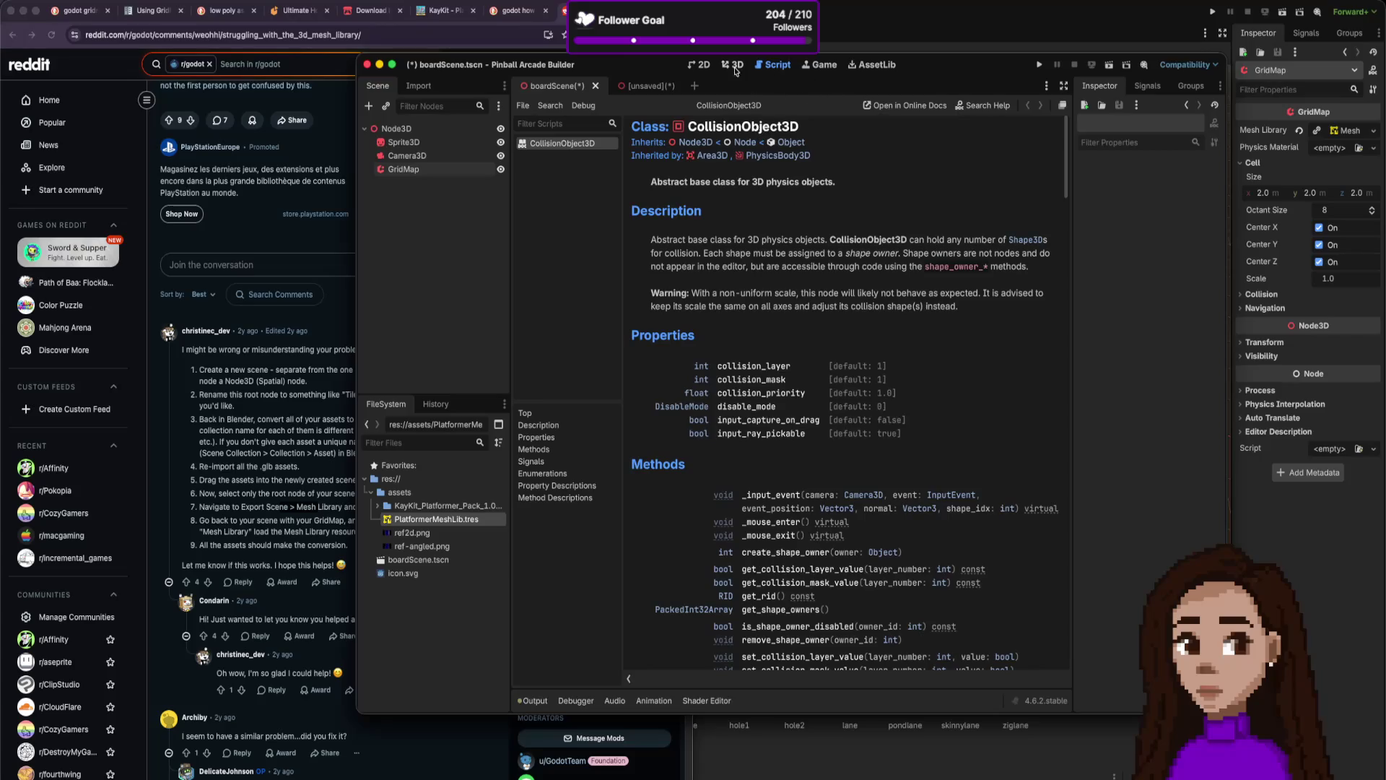
pyautogui.click(703, 66)
# Open Create New Node and search node types for 'obj', 'v', then 'ph'.
pyautogui.hotkey('ctrl', 'a')
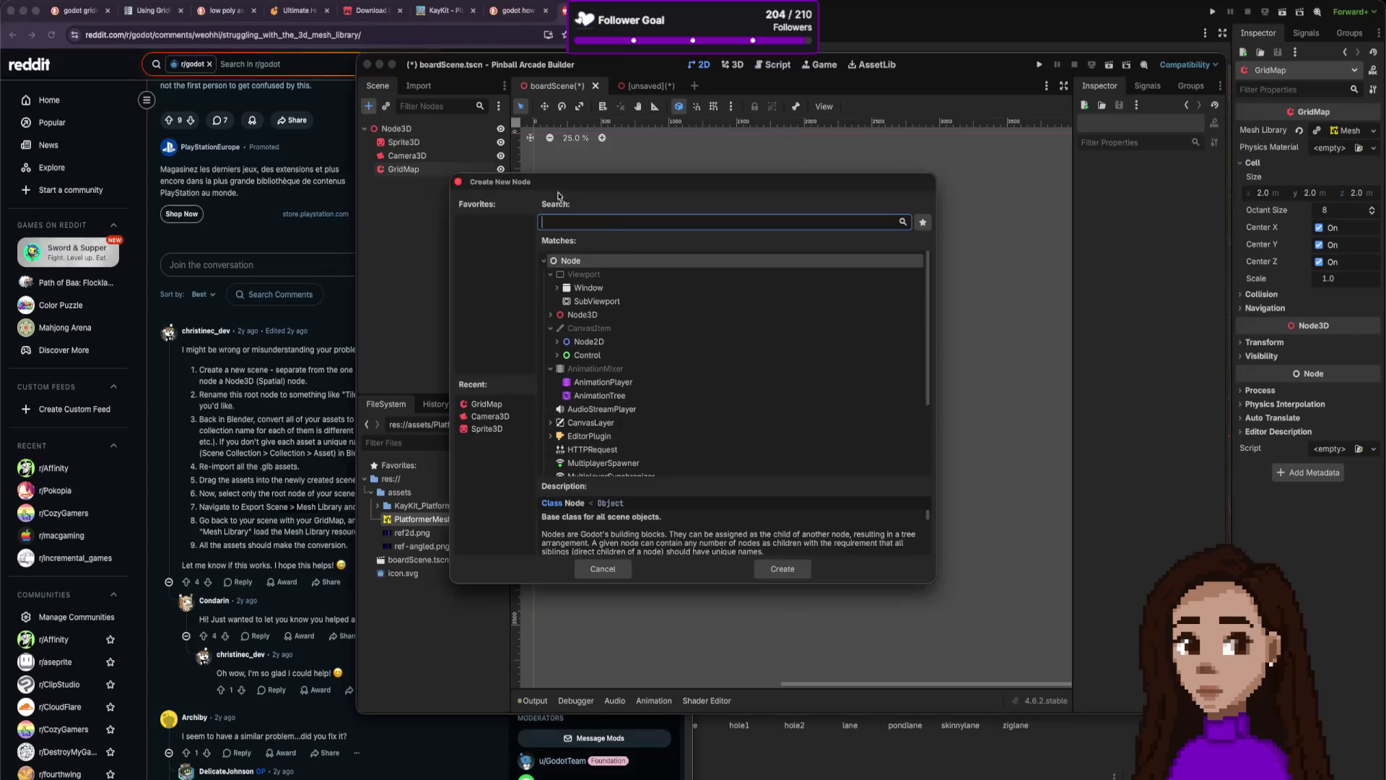
pyautogui.write('c')
pyautogui.press('BackSpace')
pyautogui.write('ob')
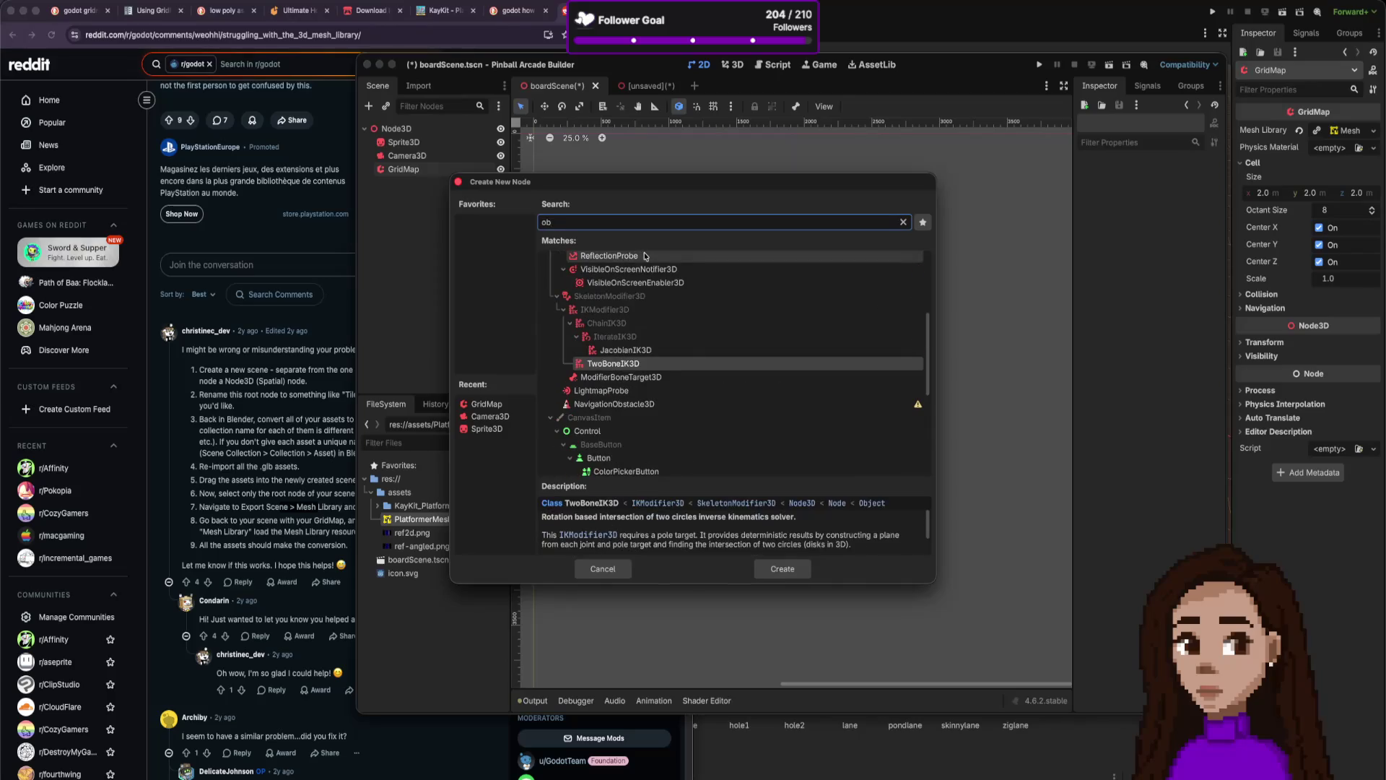
pyautogui.write('j')
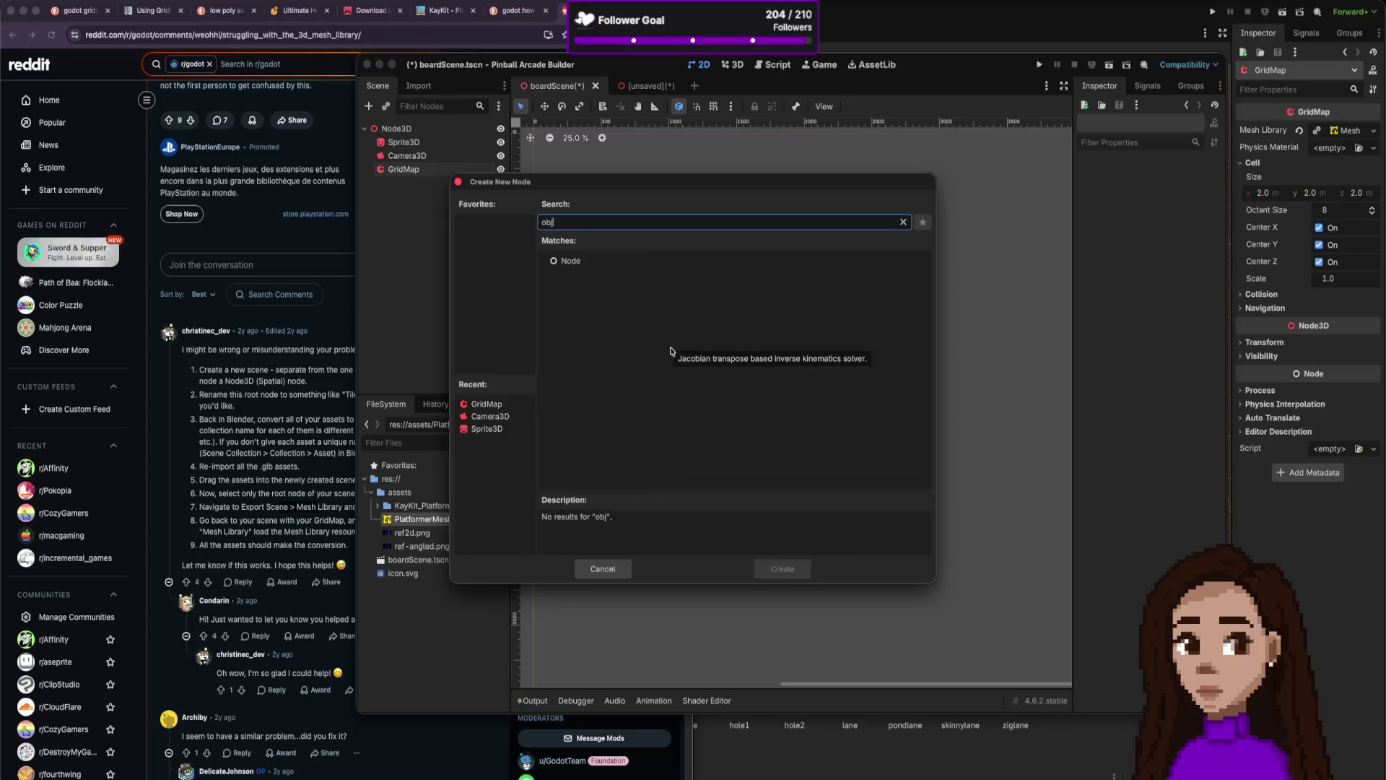
pyautogui.press('BackSpace')
pyautogui.press('BackSpace')
pyautogui.press('BackSpace')
pyautogui.write('v')
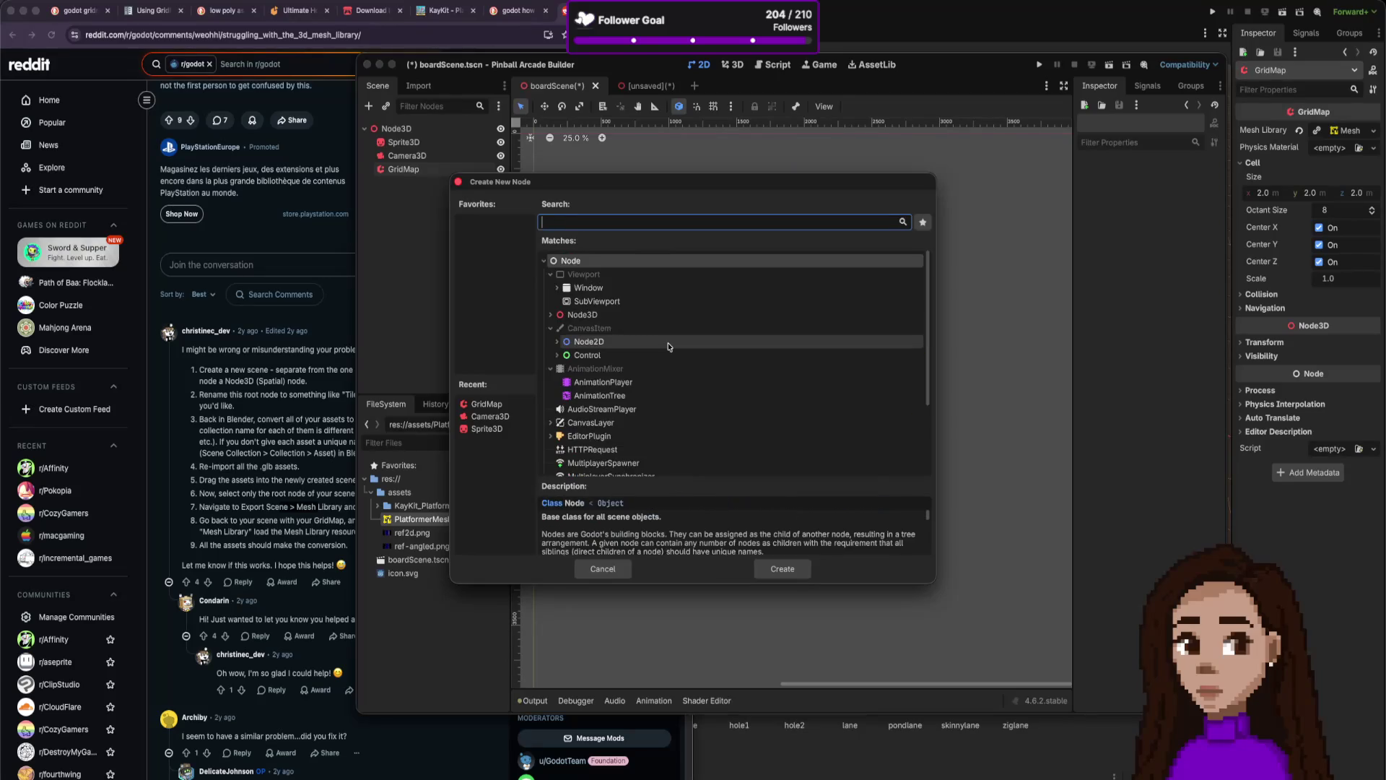
pyautogui.press('BackSpace')
pyautogui.write('ph')
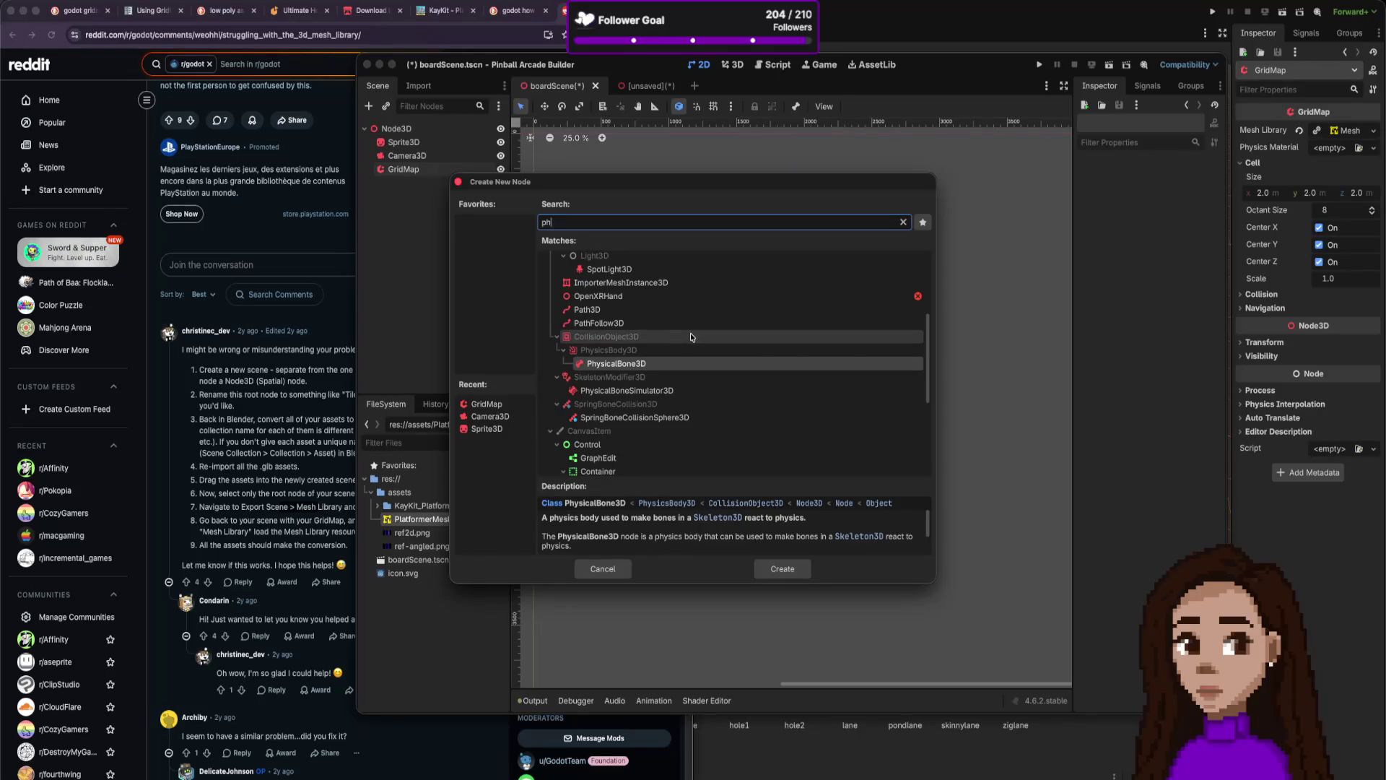
# Read the CSGSphere3D and GeometryInstance3D descriptions, then clear the search field.
pyautogui.scroll(5, 690, 337)
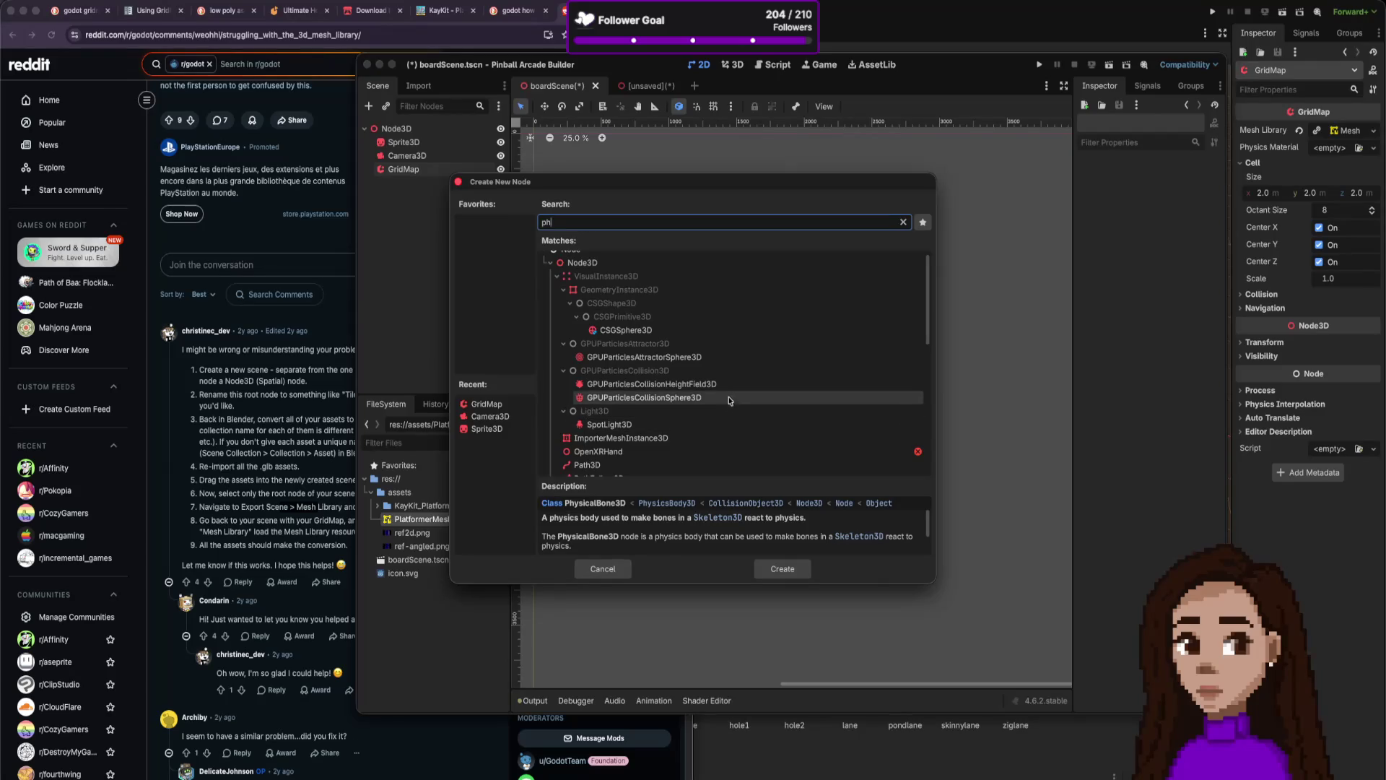
pyautogui.click(628, 335)
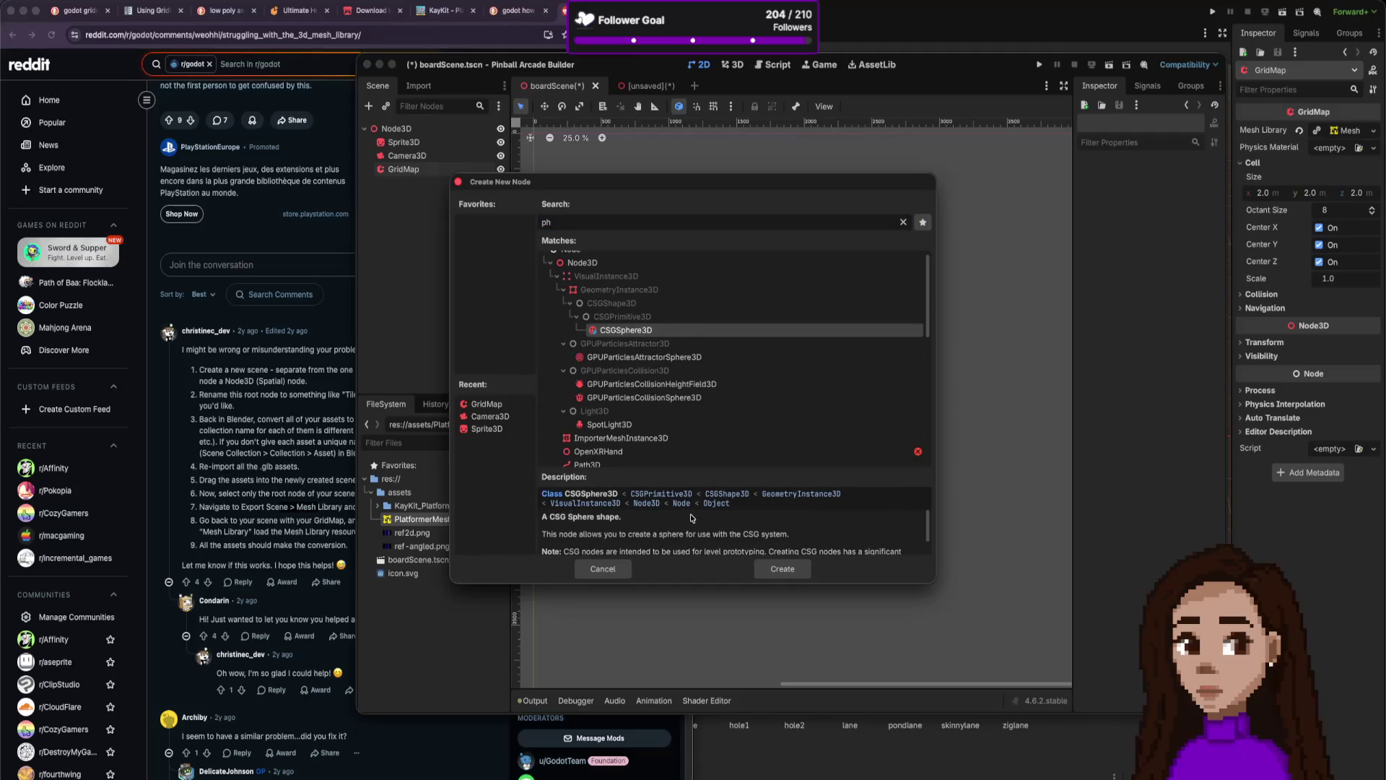
pyautogui.scroll(-1, 691, 515)
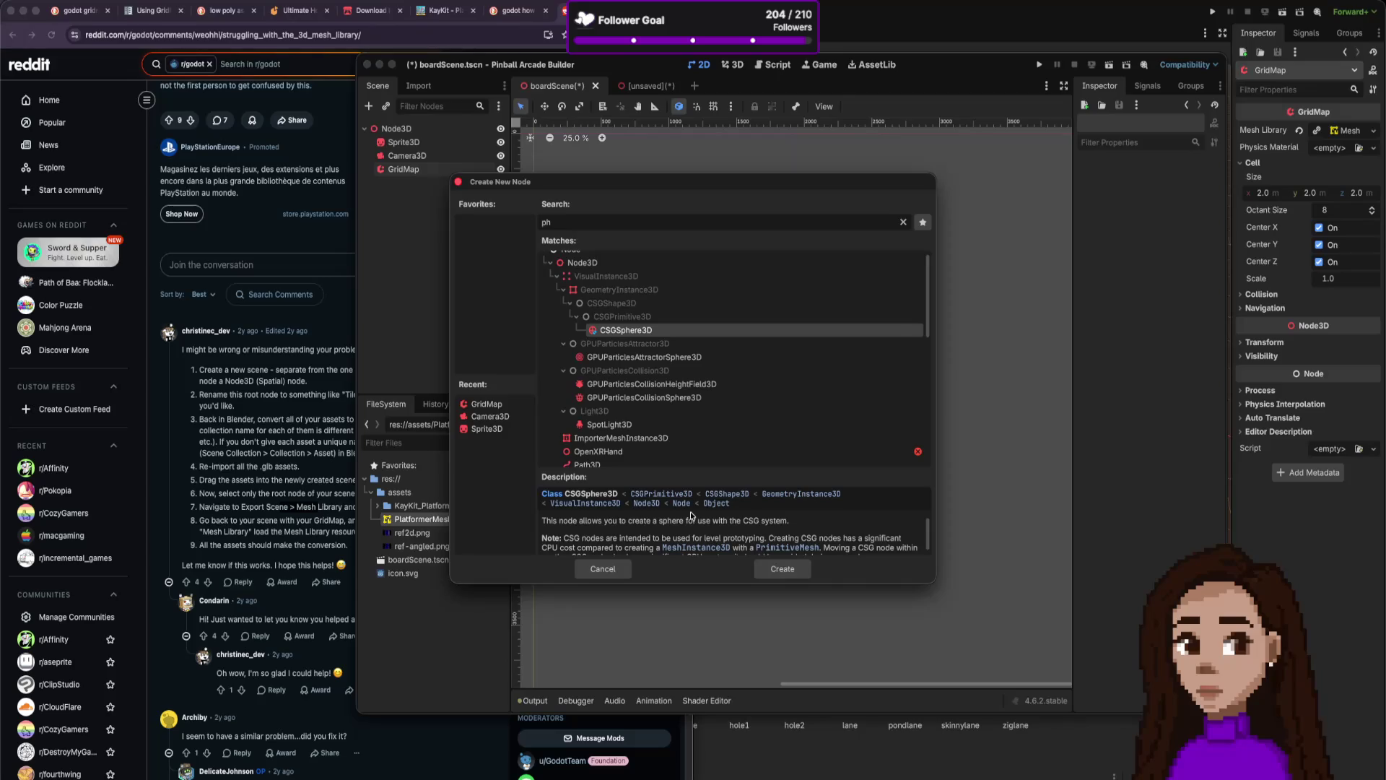
pyautogui.scroll(-1, 691, 515)
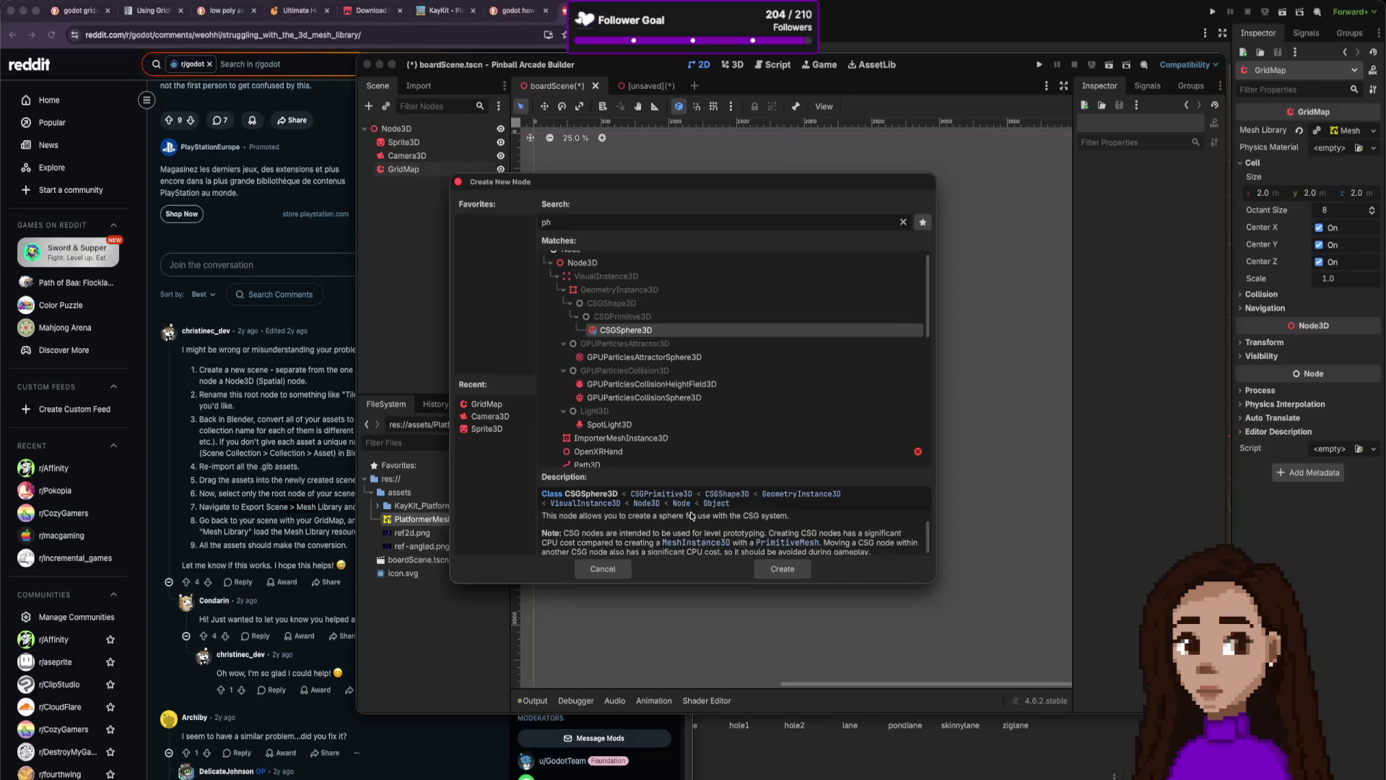
pyautogui.scroll(-1, 691, 515)
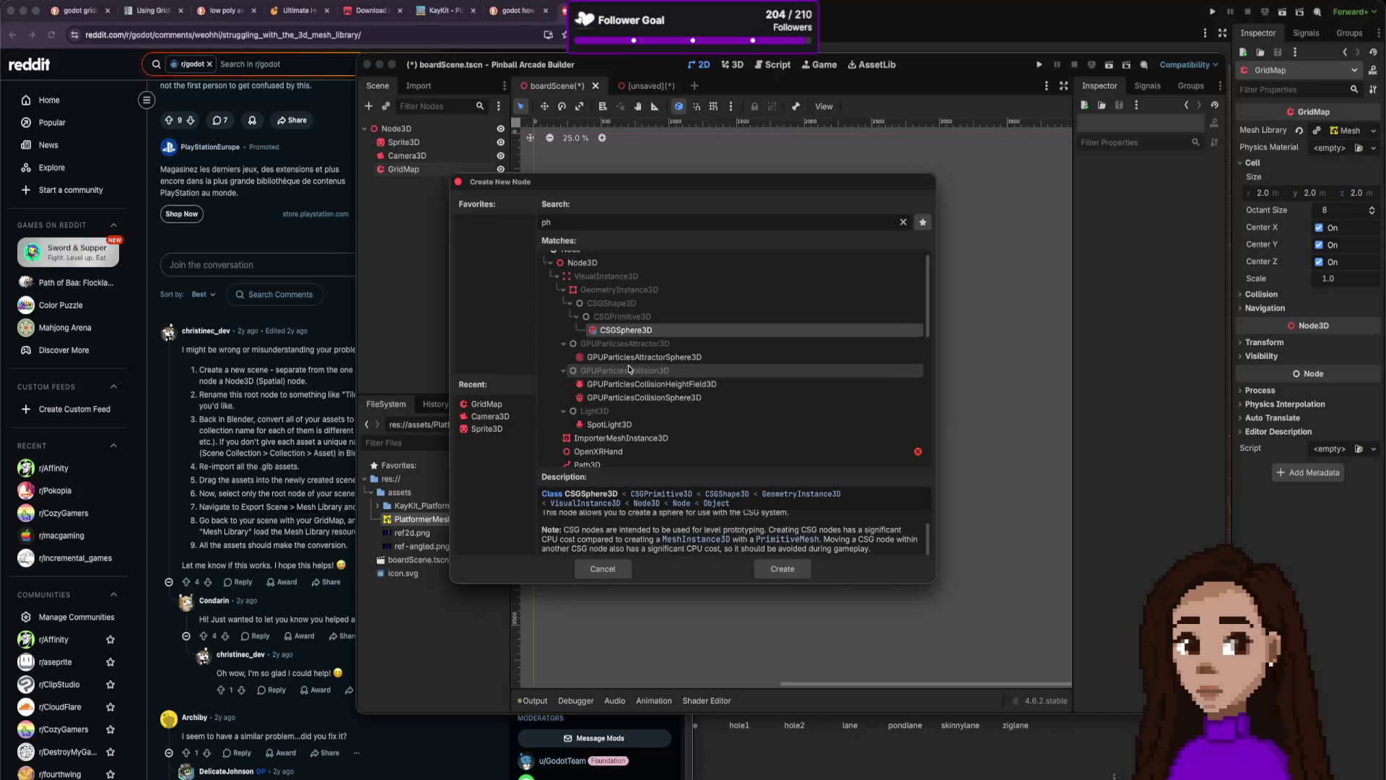
pyautogui.click(627, 290)
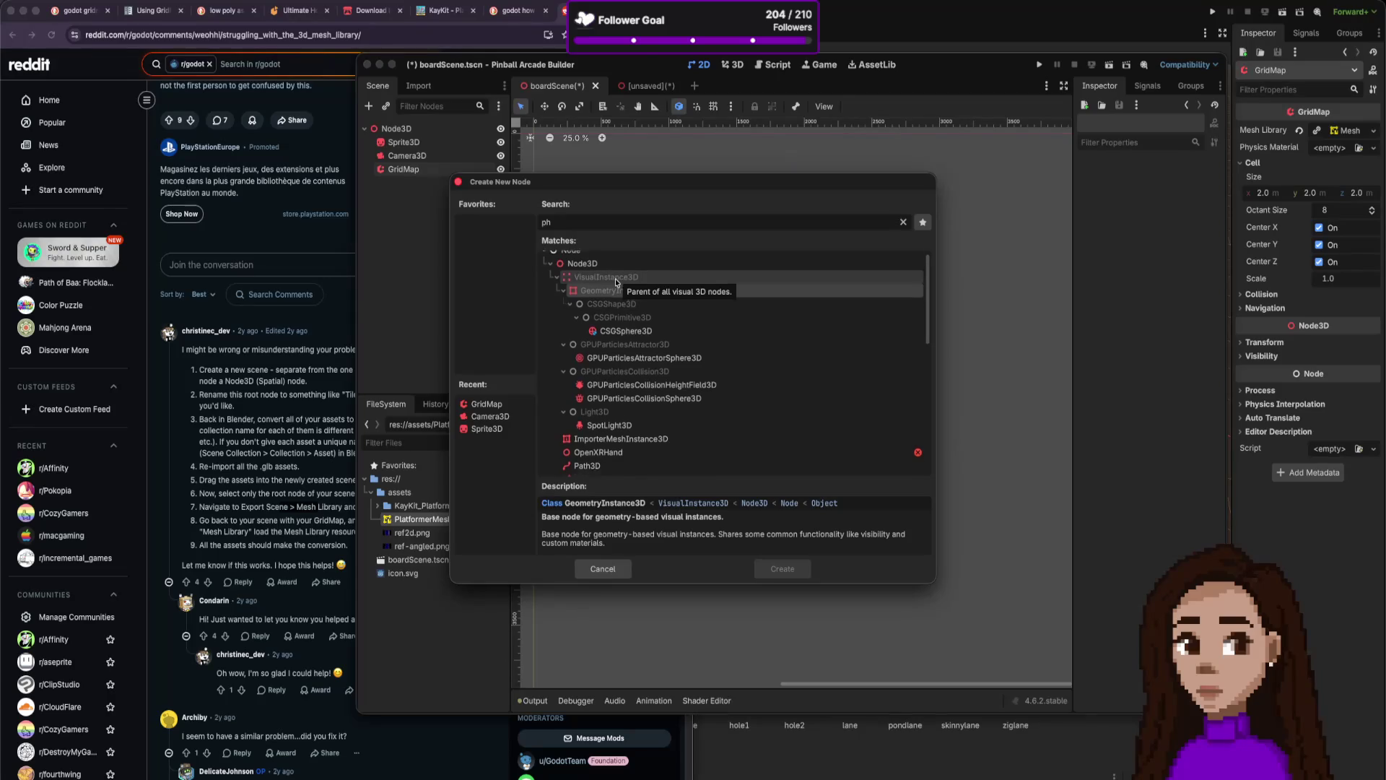
pyautogui.scroll(1, 615, 283)
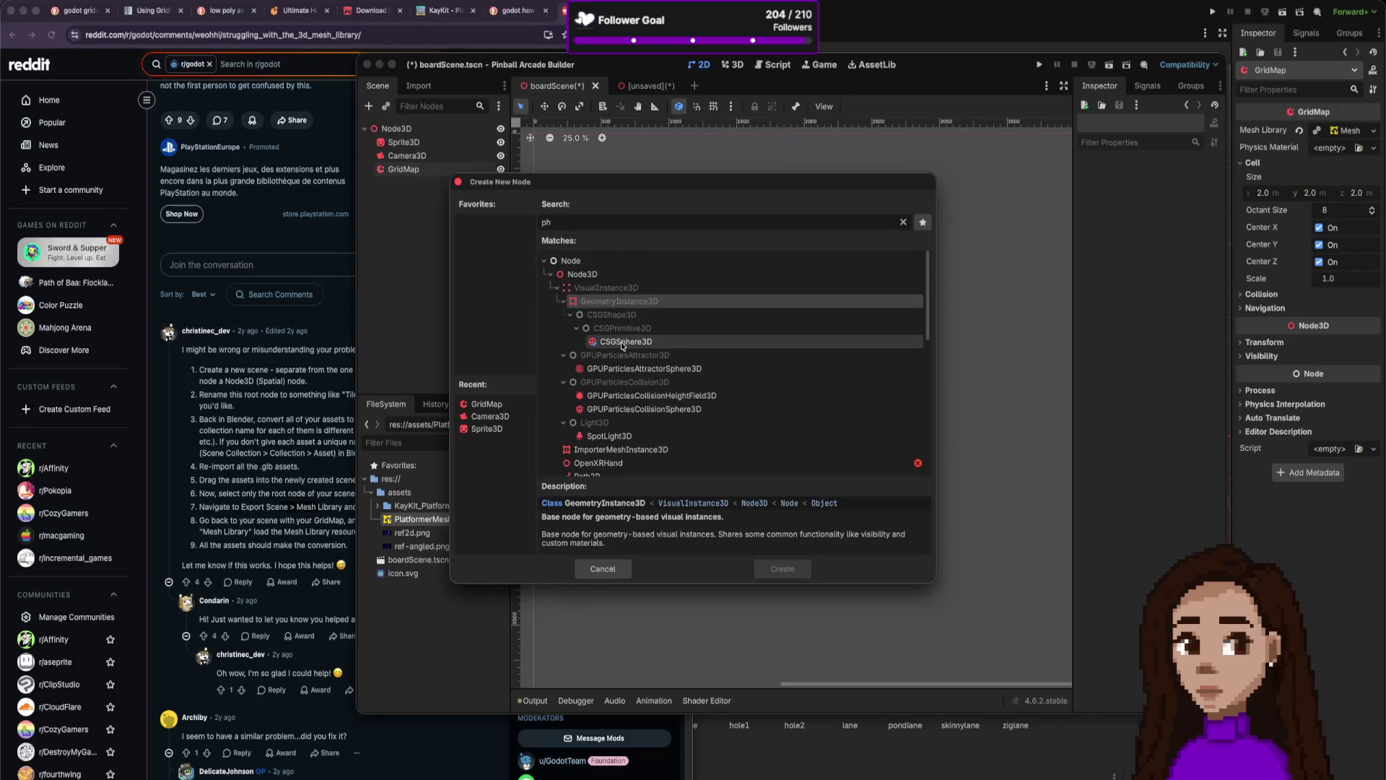
pyautogui.scroll(-3, 620, 341)
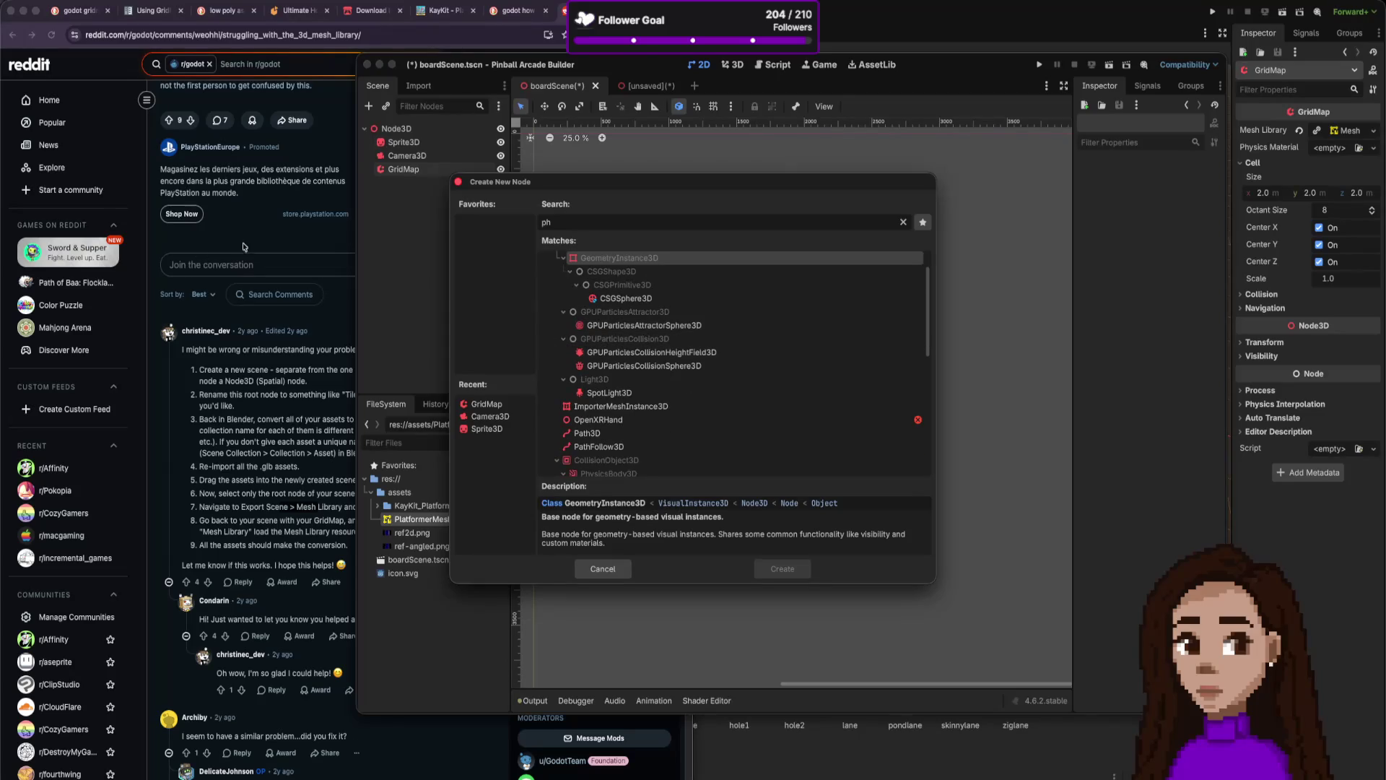
pyautogui.scroll(-4, 630, 337)
pyautogui.scroll(-8, 631, 339)
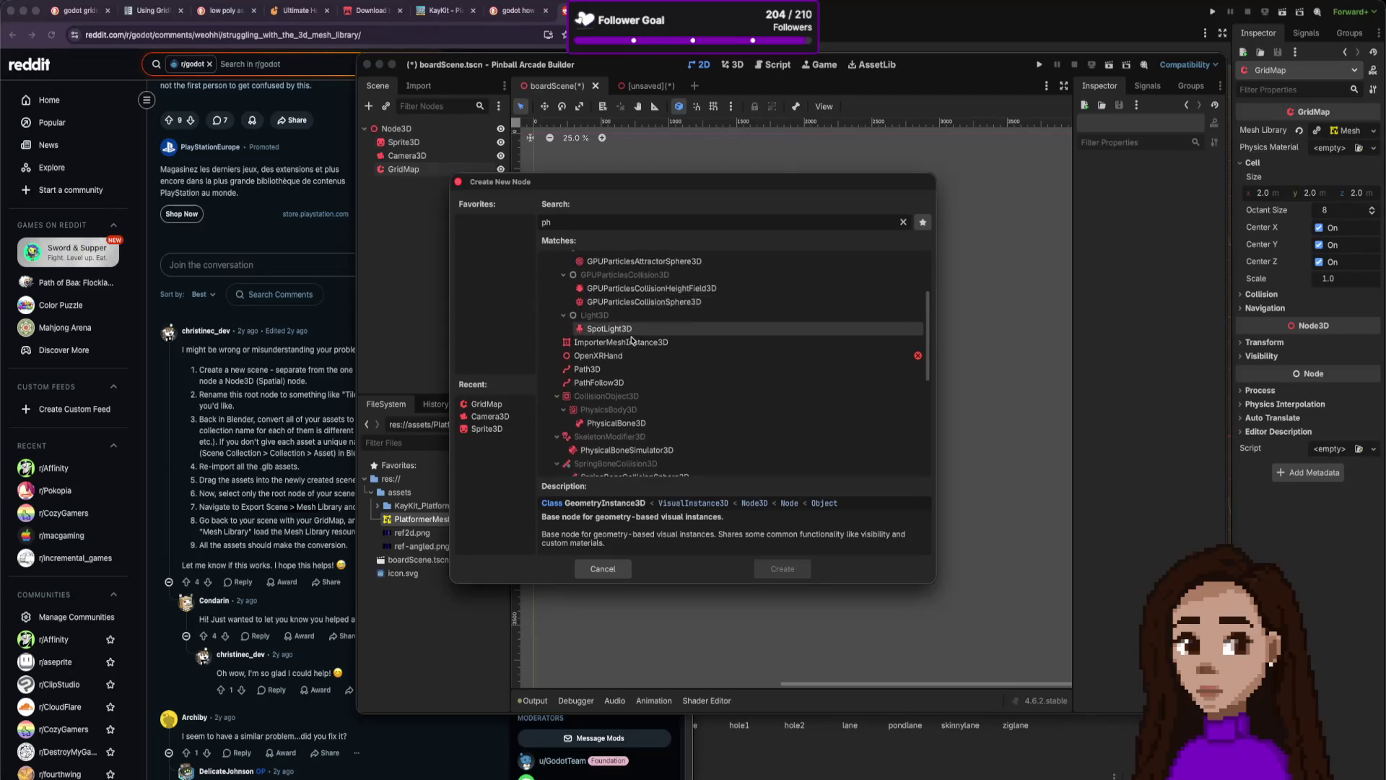
pyautogui.scroll(5, 627, 359)
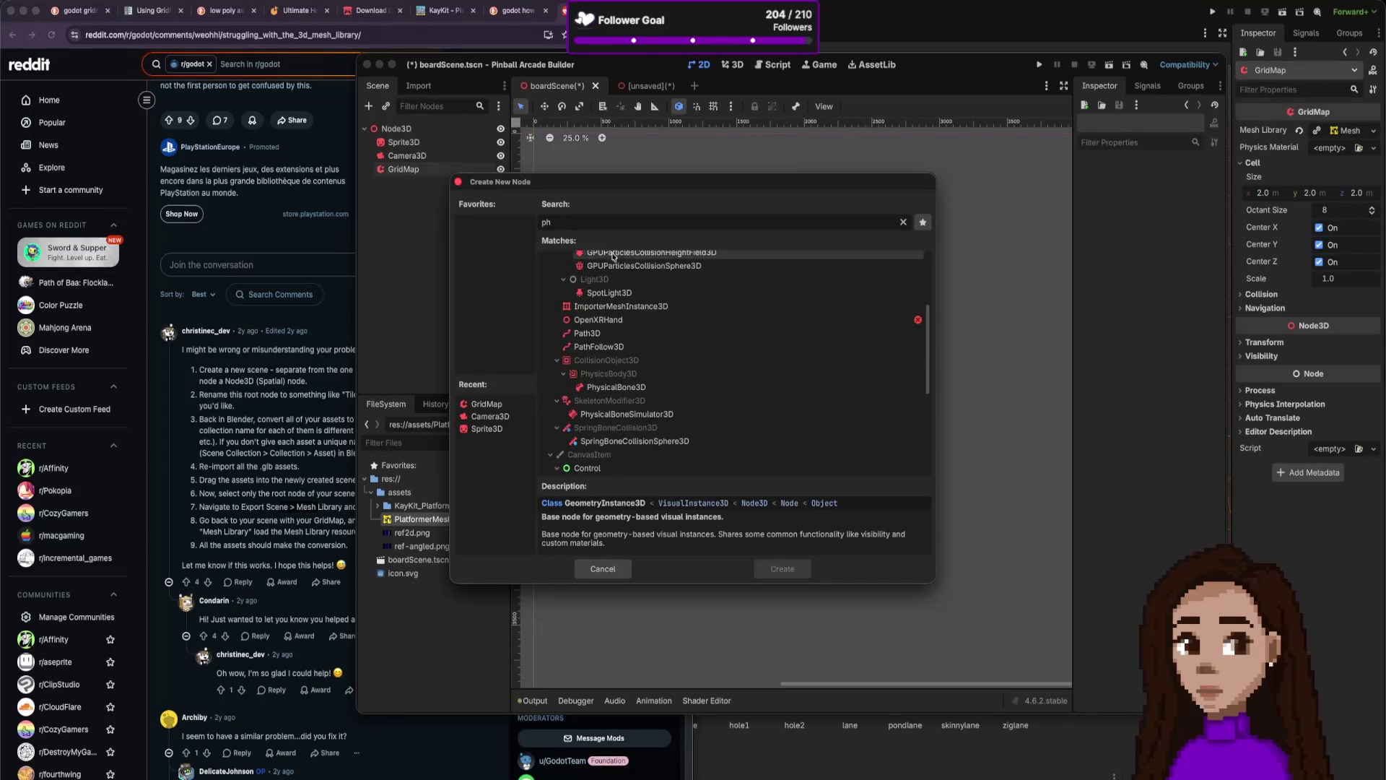
pyautogui.press('BackSpace')
pyautogui.press('BackSpace')
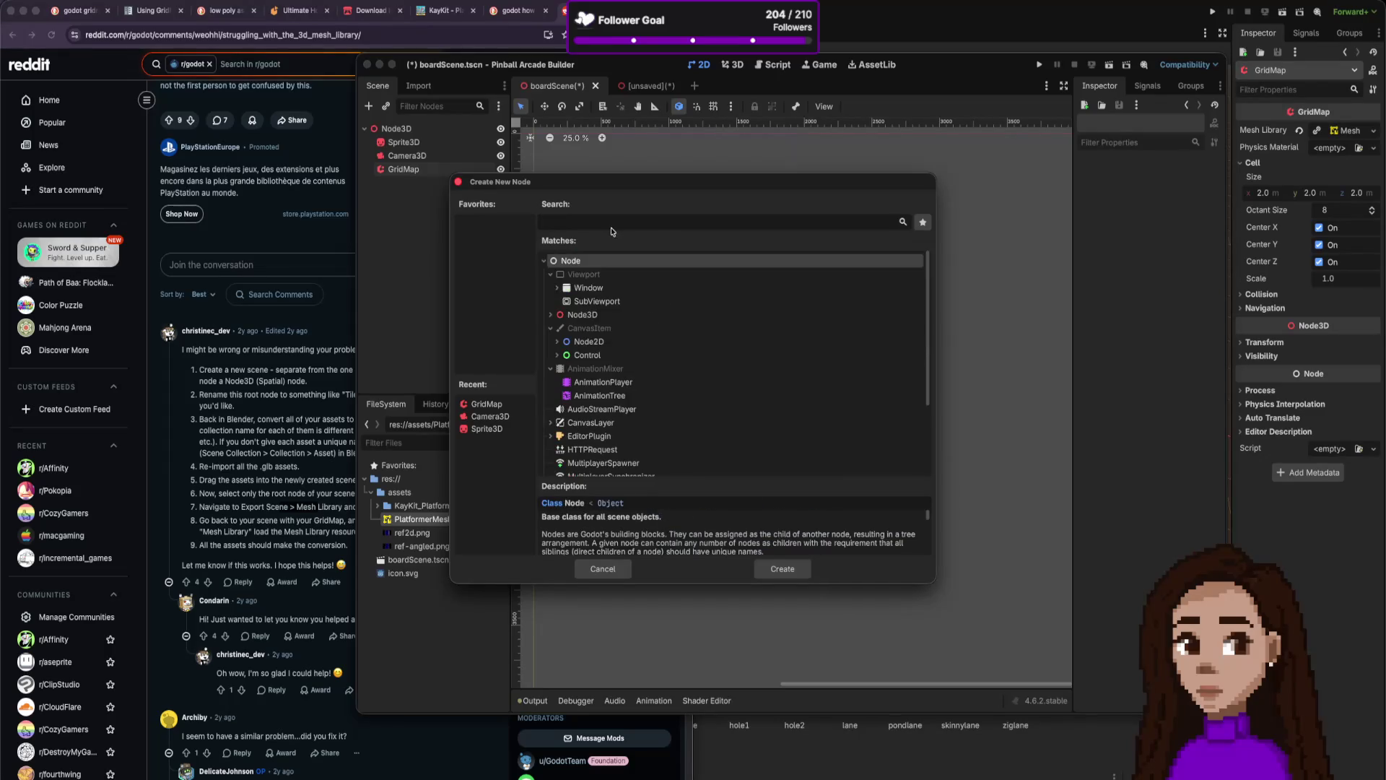
# Search 'col' and add a CollisionShape3D node under the GridMap.
pyautogui.write('col')
pyautogui.scroll(10, 649, 308)
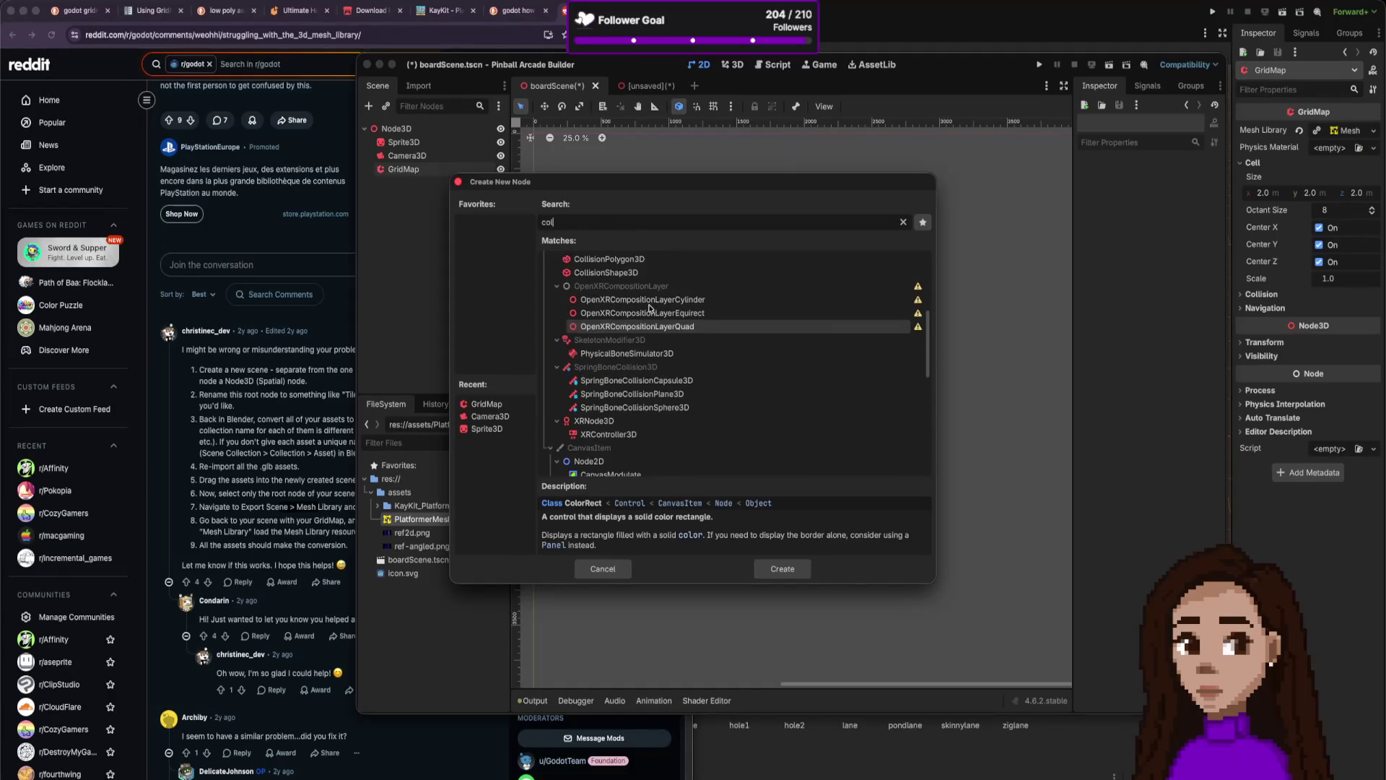
pyautogui.scroll(3, 678, 356)
pyautogui.scroll(4, 664, 349)
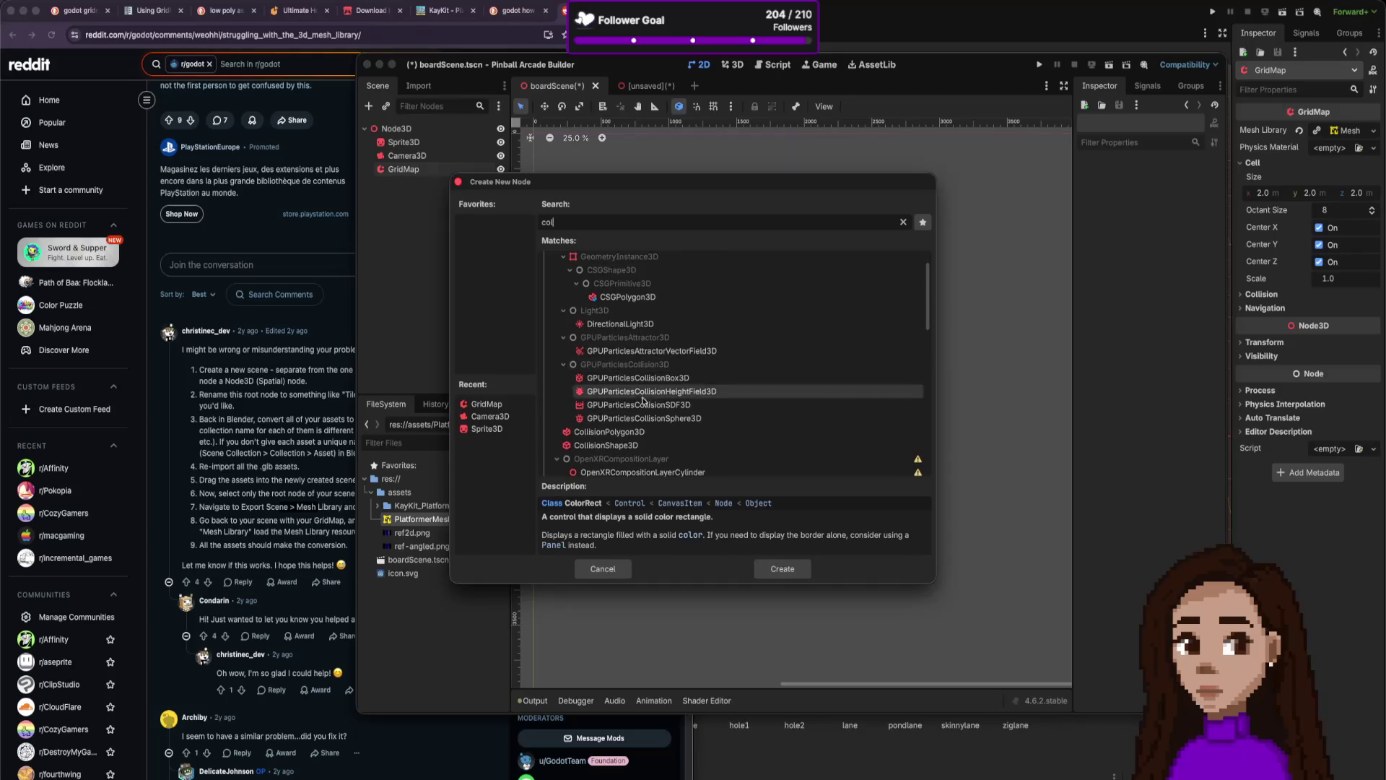
pyautogui.click(641, 437)
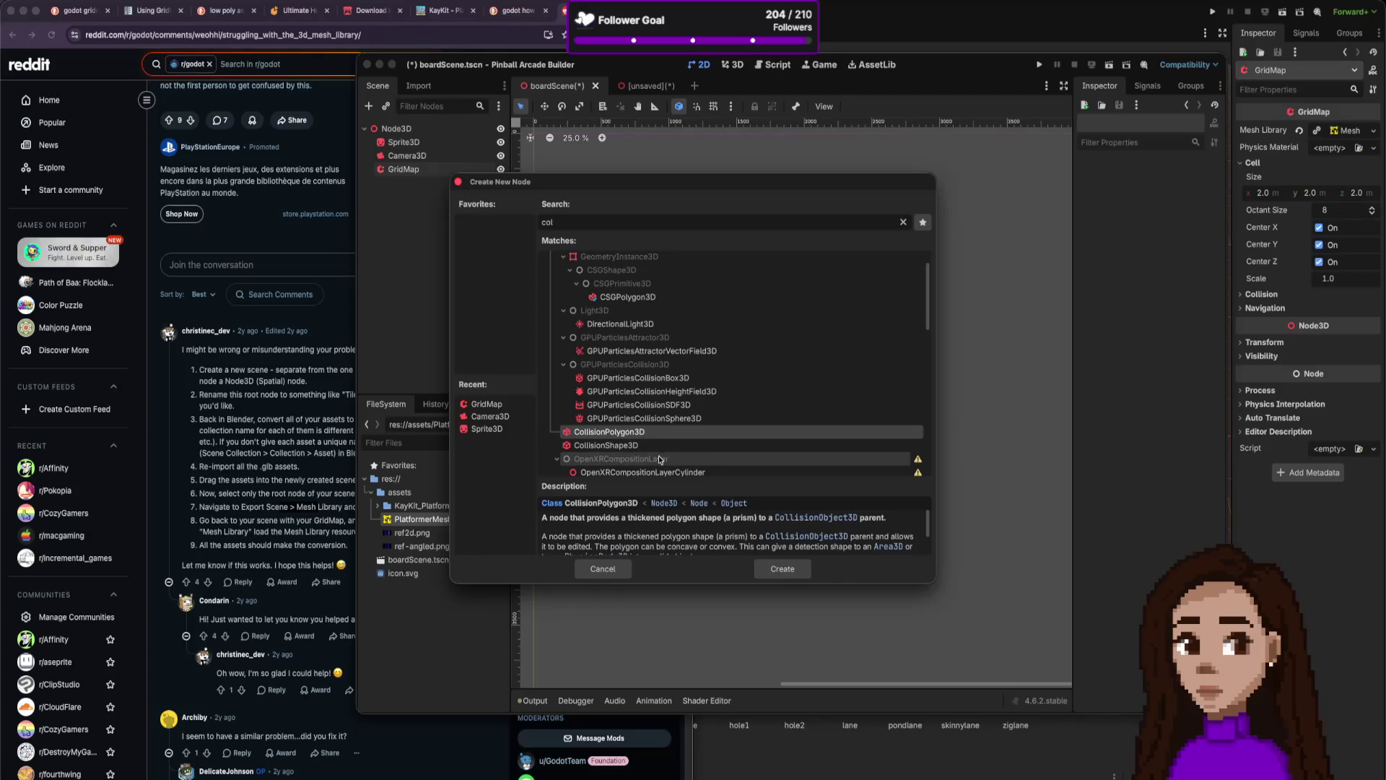
pyautogui.click(640, 447)
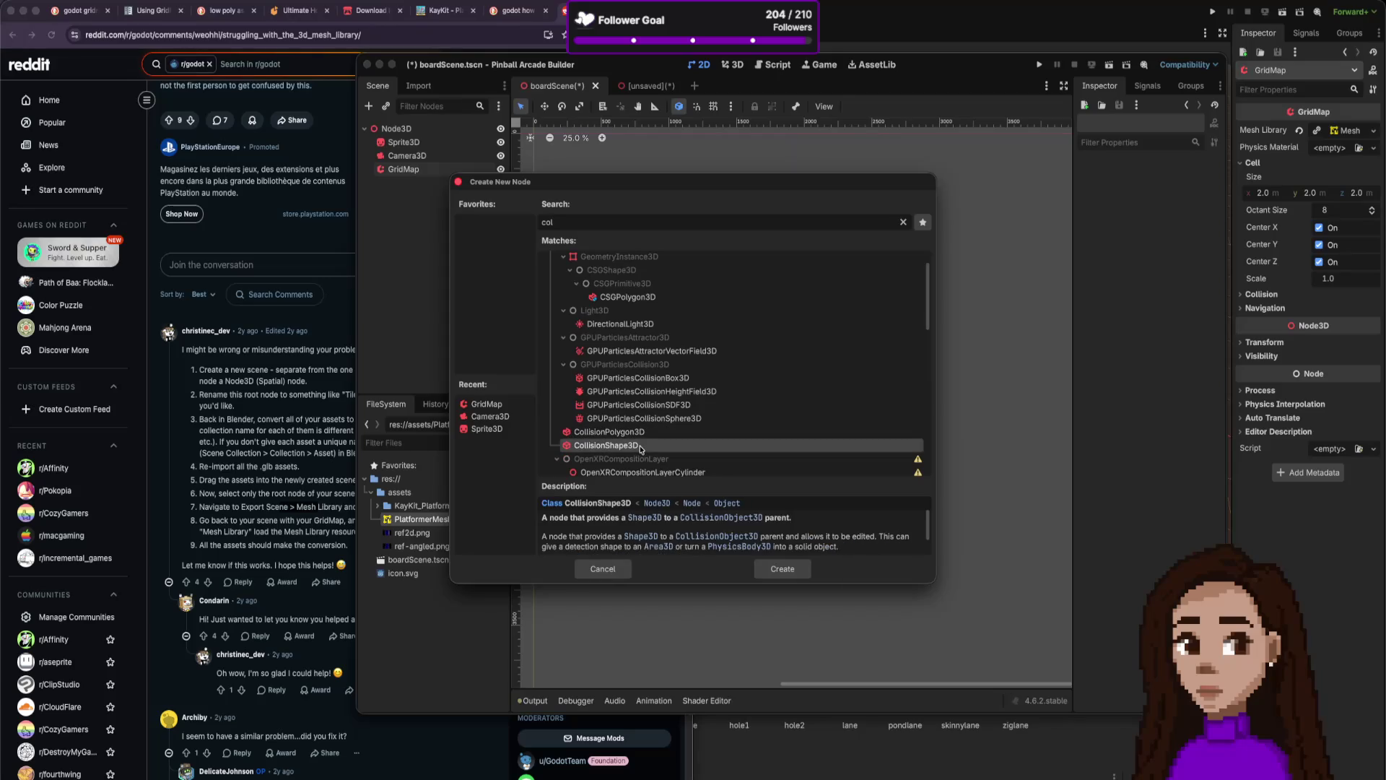
pyautogui.doubleClick(640, 447)
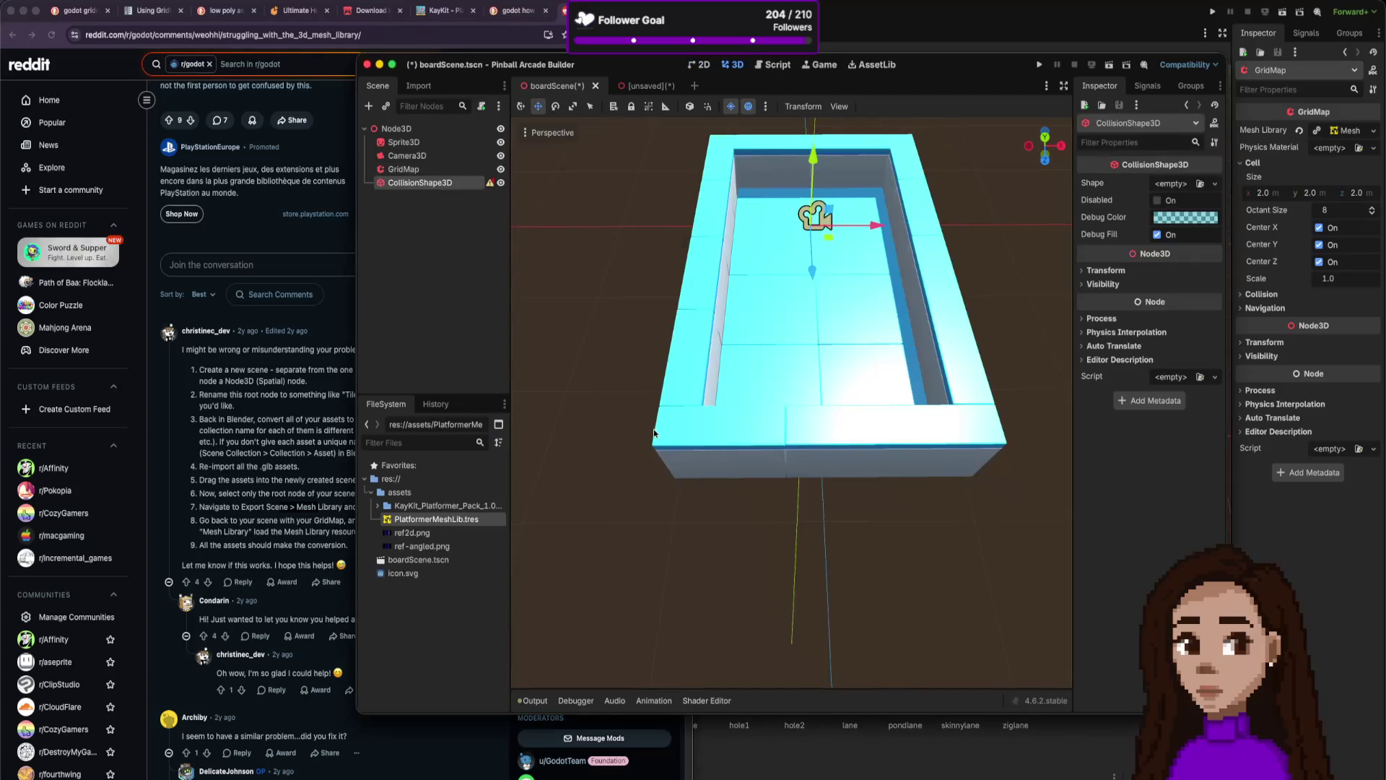
# Check the CollisionShape3D configuration warning, then delete the node and confirm.
pyautogui.click(490, 183)
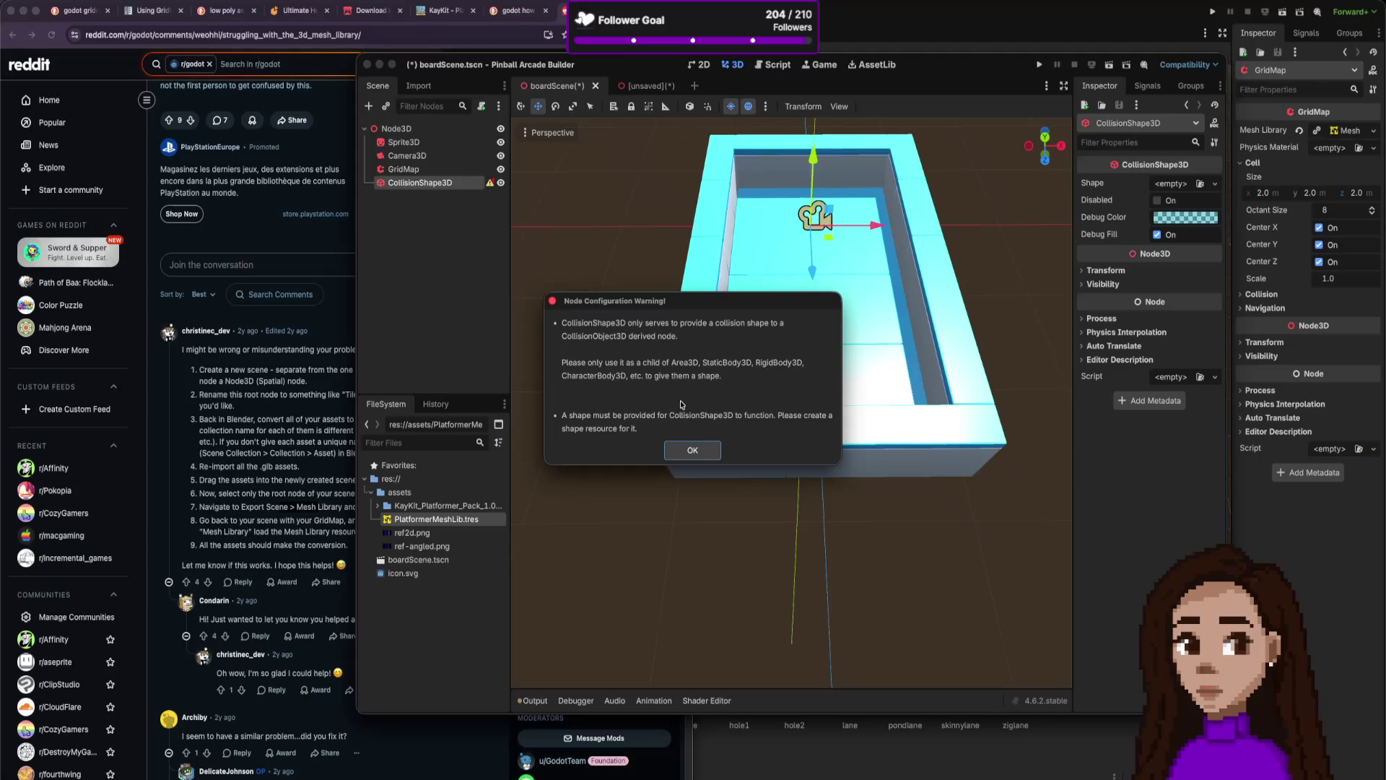
pyautogui.click(691, 451)
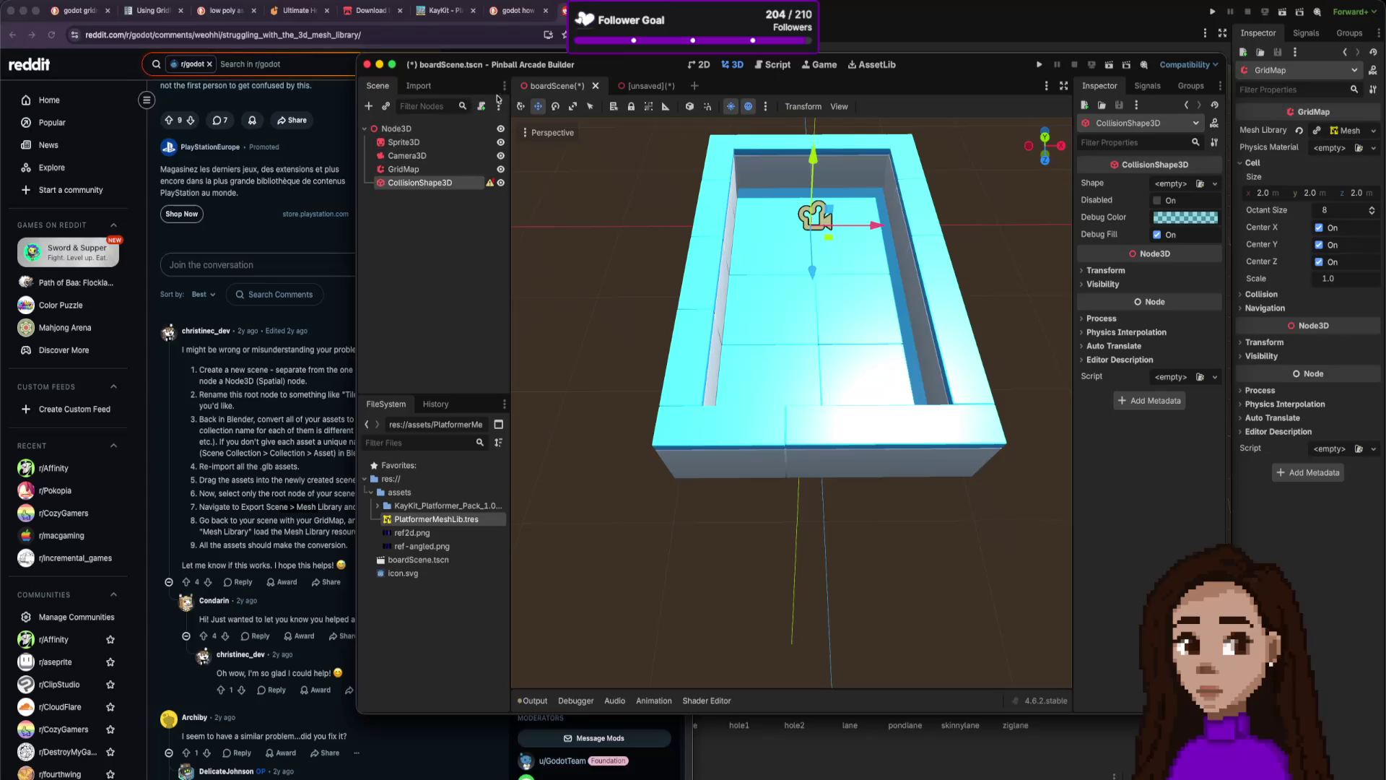
pyautogui.rightClick(465, 185)
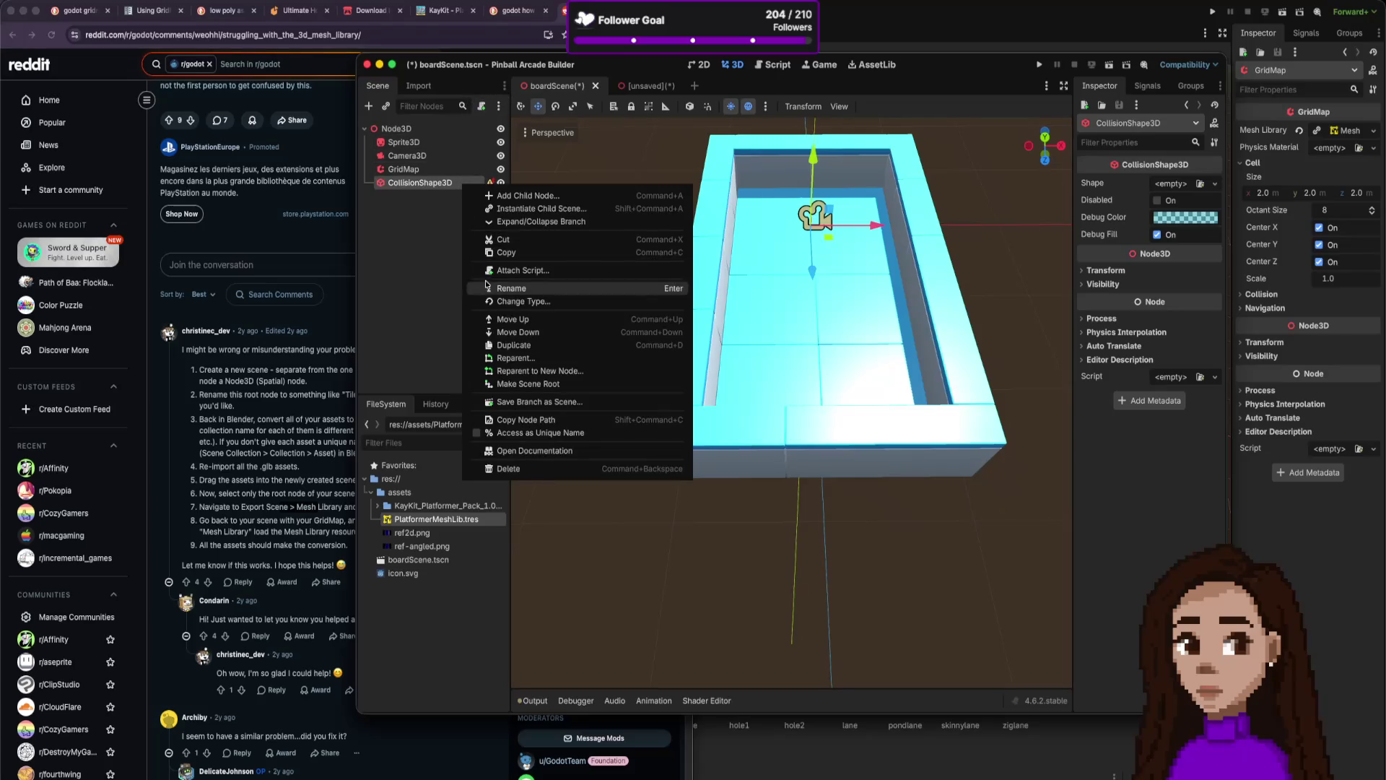
pyautogui.click(524, 469)
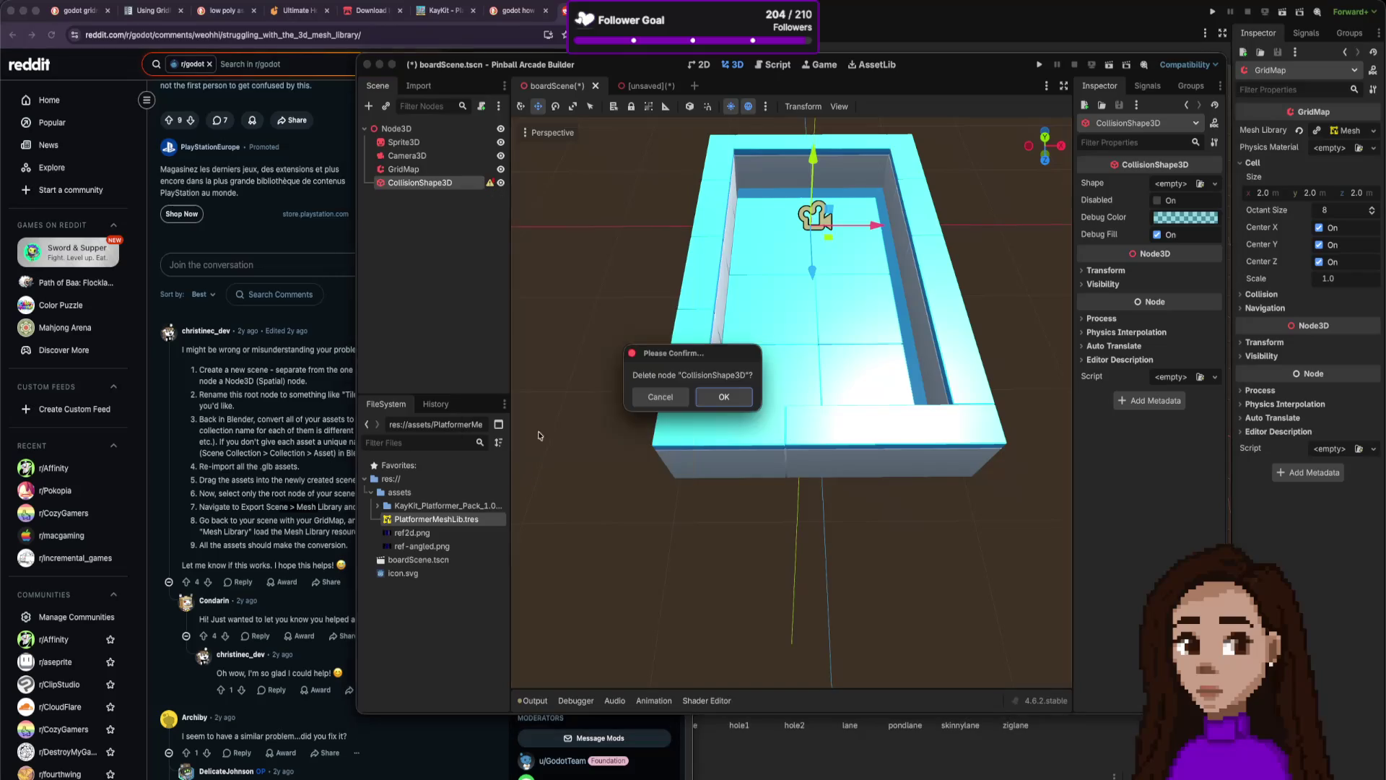
pyautogui.click(723, 399)
# Search 'rigi', add a RigidBody3D node and check its configuration warning.
pyautogui.hotkey('ctrl', 'a')
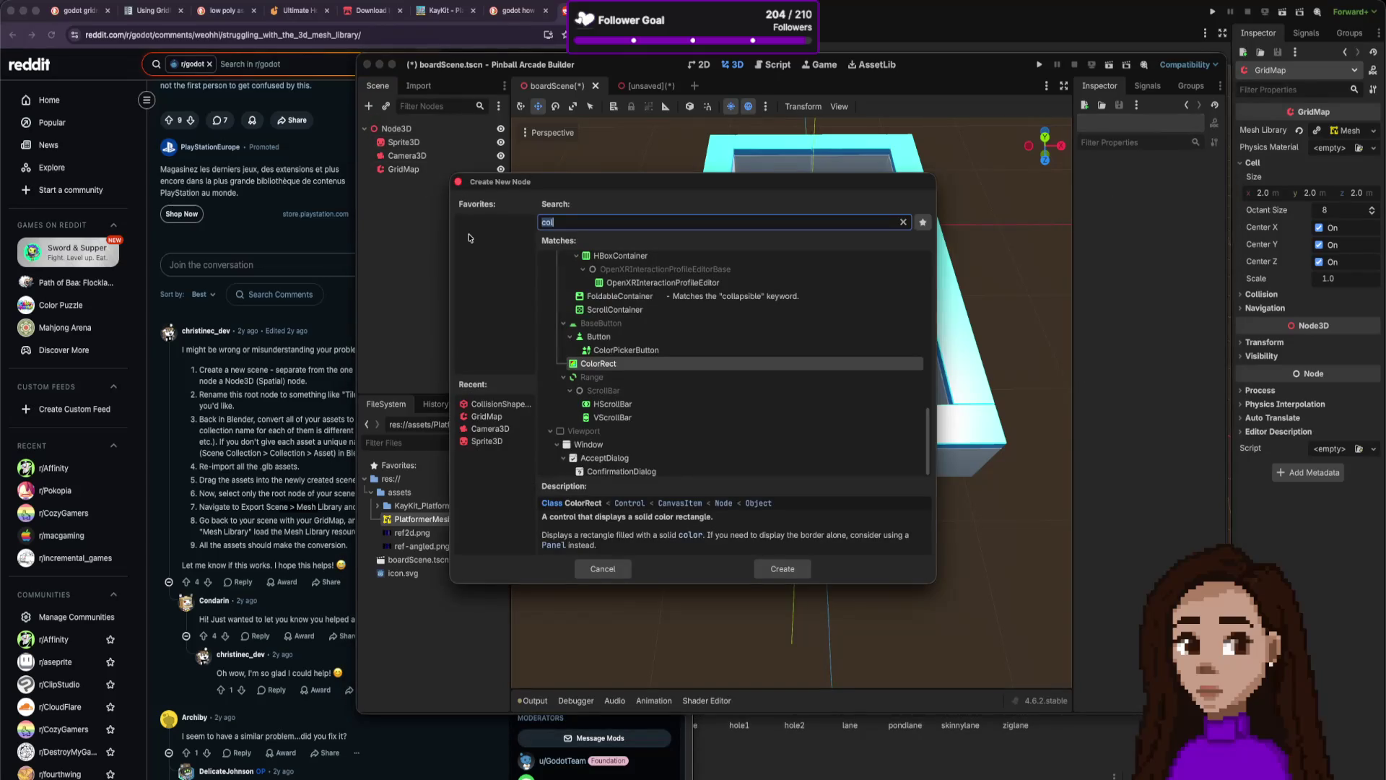
pyautogui.write('rigi')
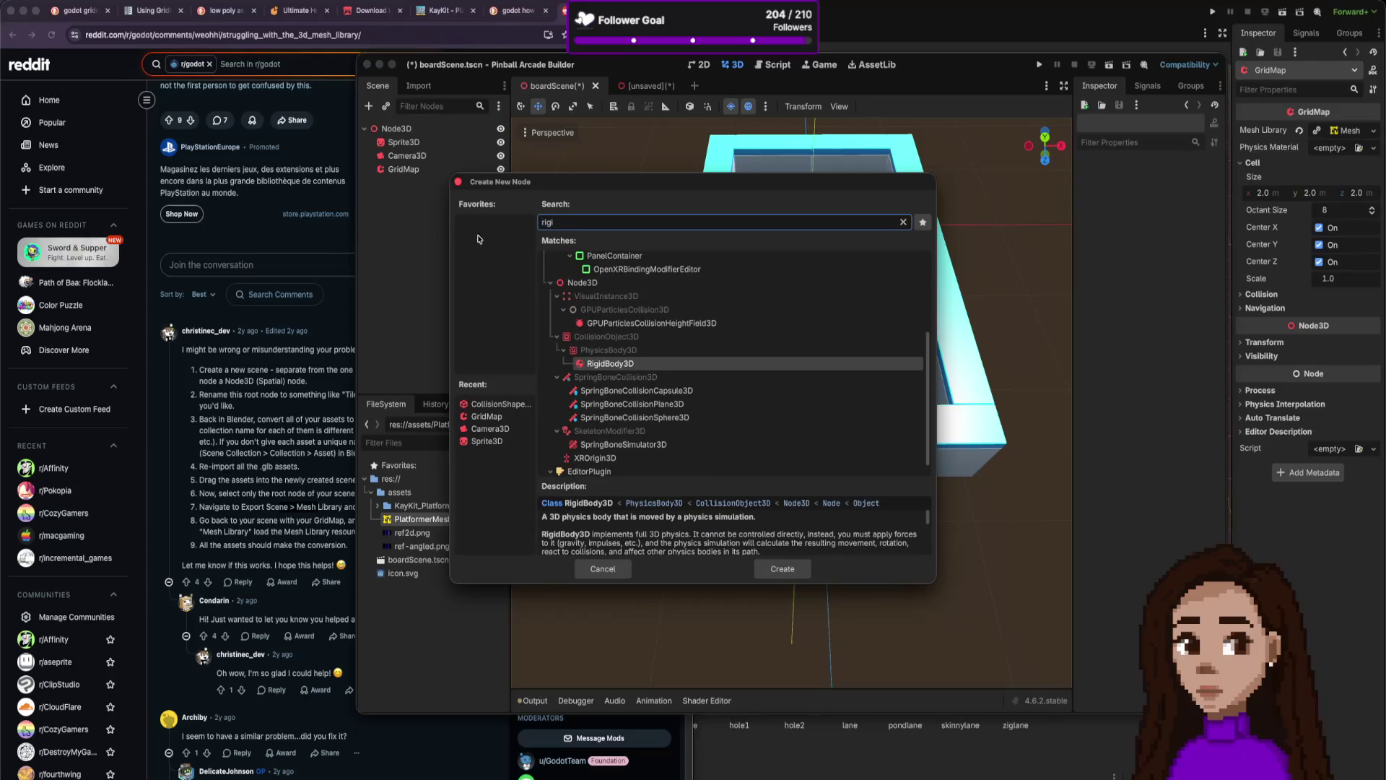
pyautogui.doubleClick(663, 367)
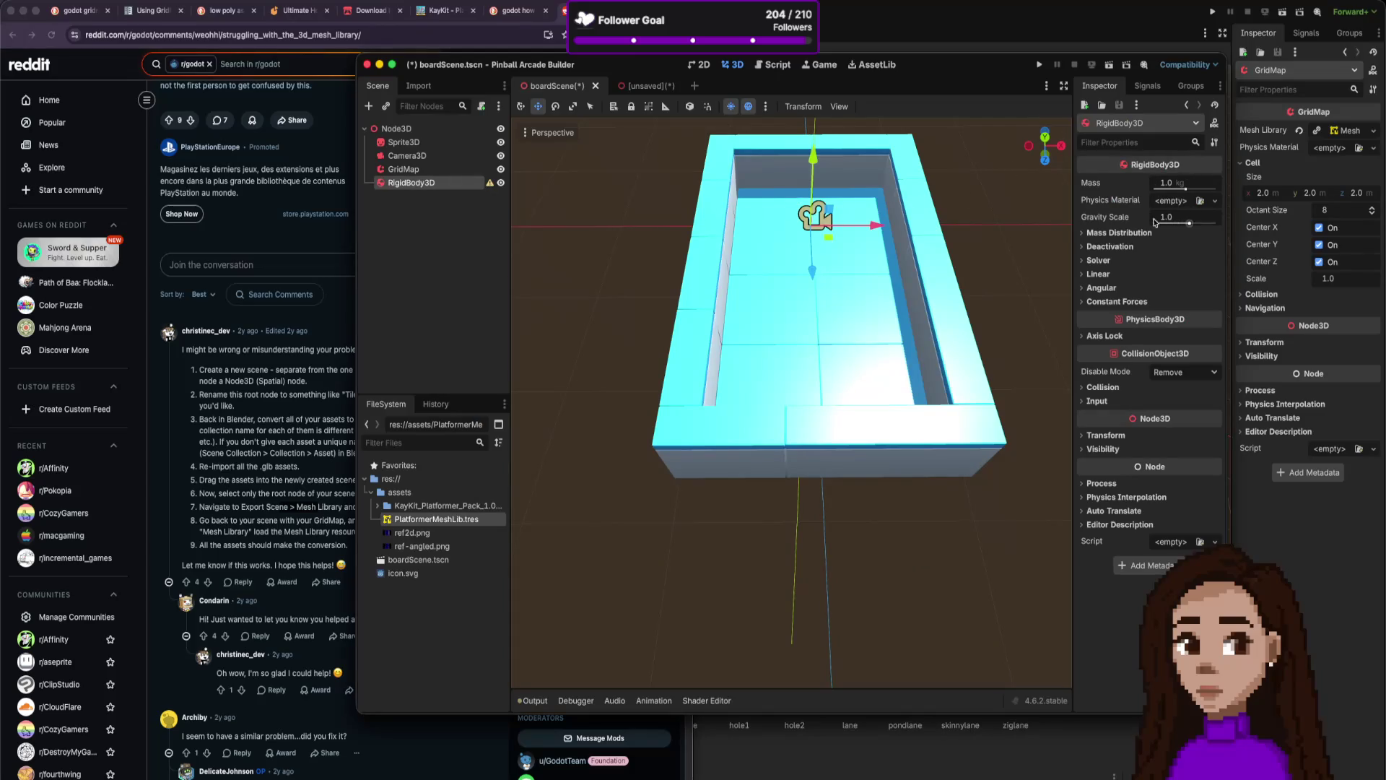
pyautogui.click(490, 185)
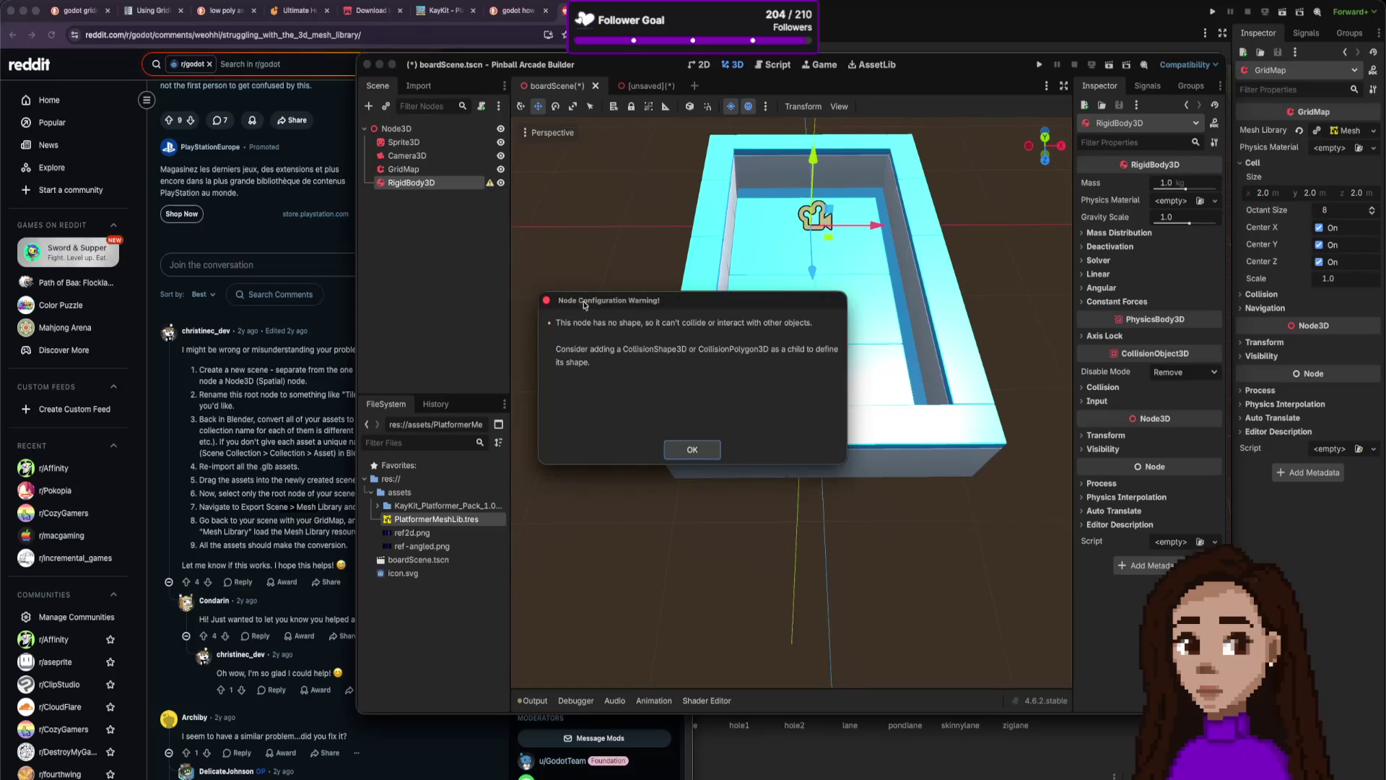
pyautogui.click(686, 450)
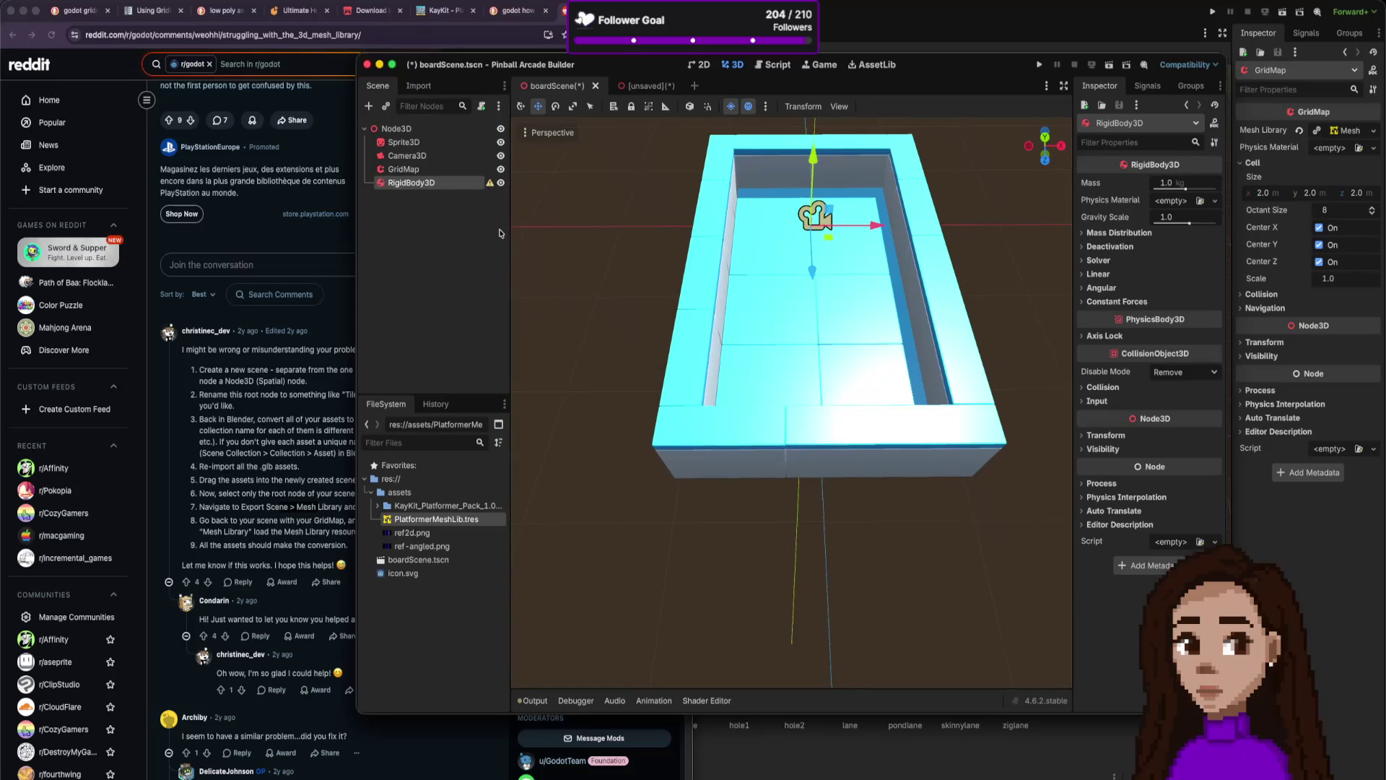
# Add a CollisionShape3D child to the RigidBody3D with a New SphereShape3D shape.
pyautogui.hotkey('ctrl', 'a')
pyautogui.write('coll')
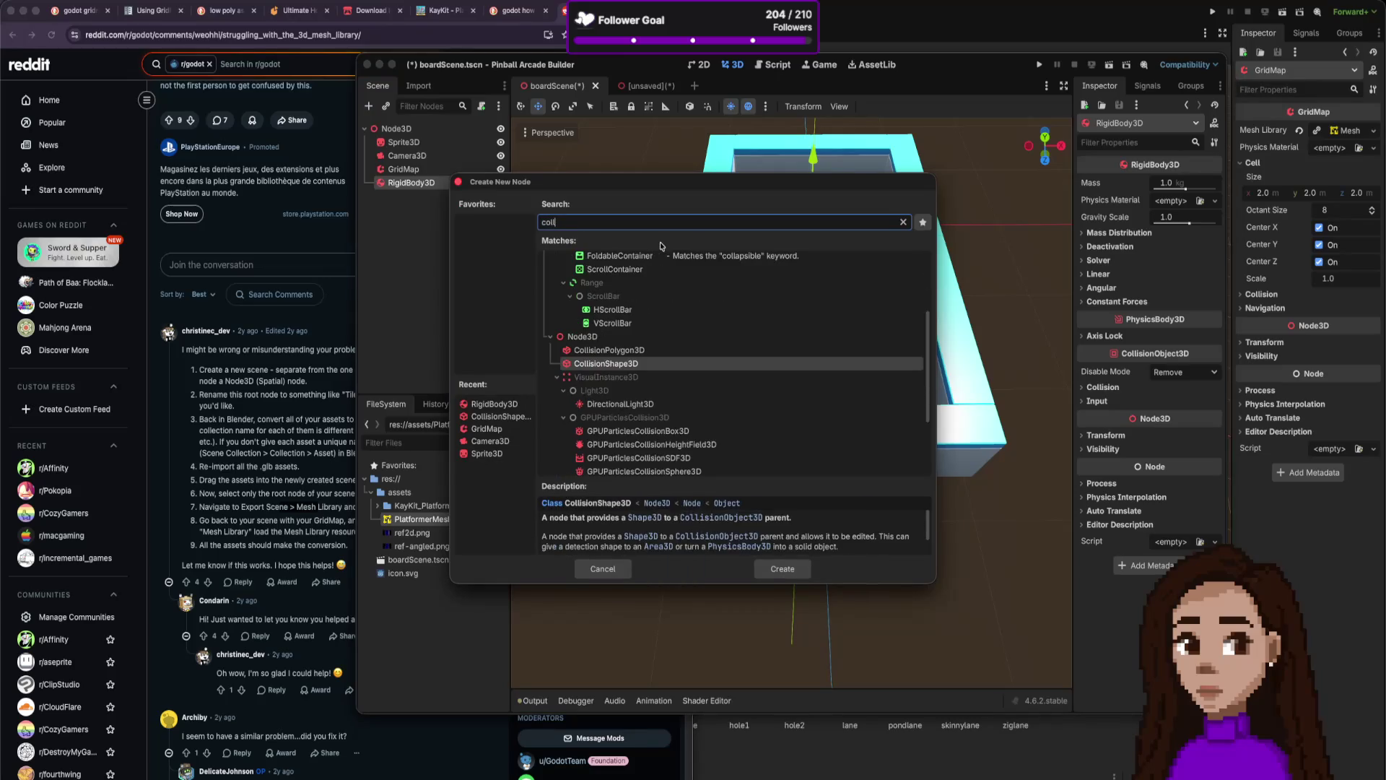
pyautogui.click(779, 568)
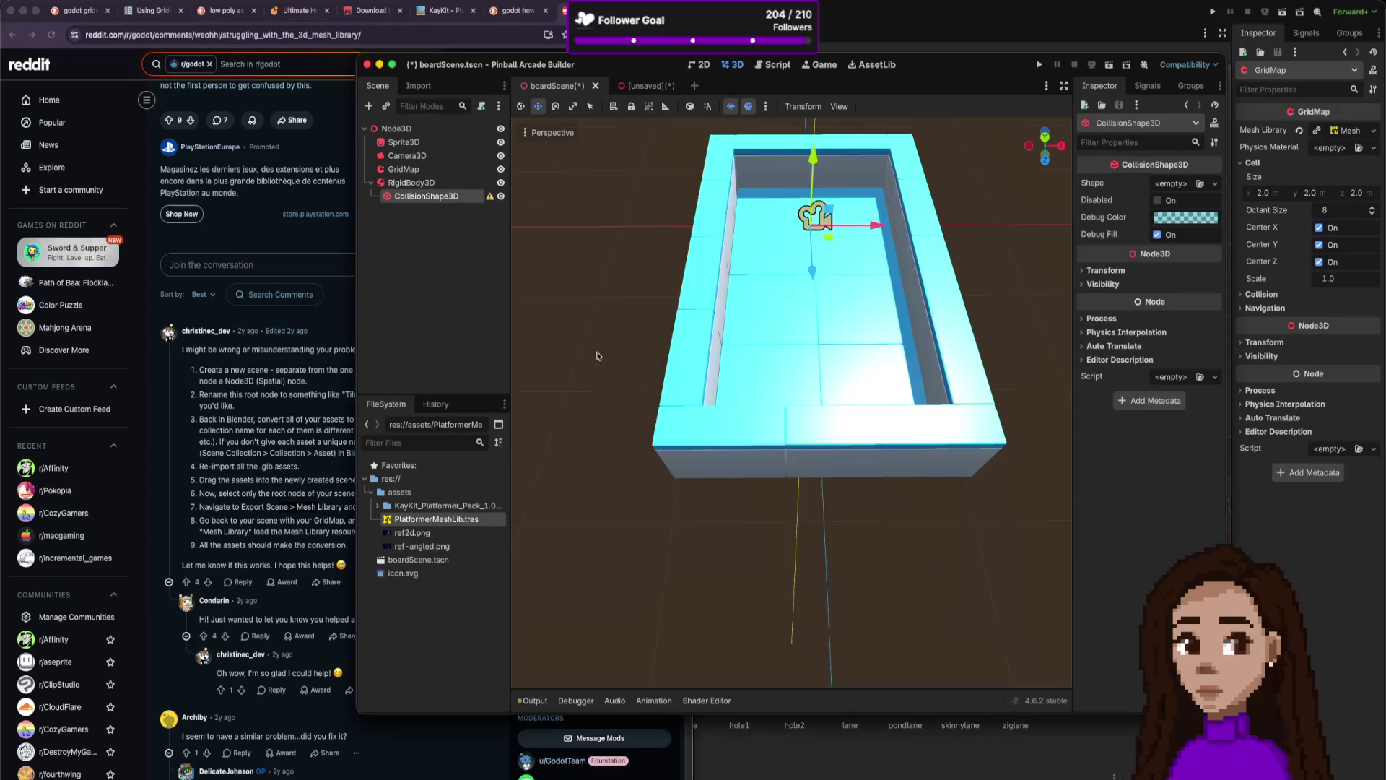
pyautogui.click(1215, 183)
pyautogui.click(1160, 229)
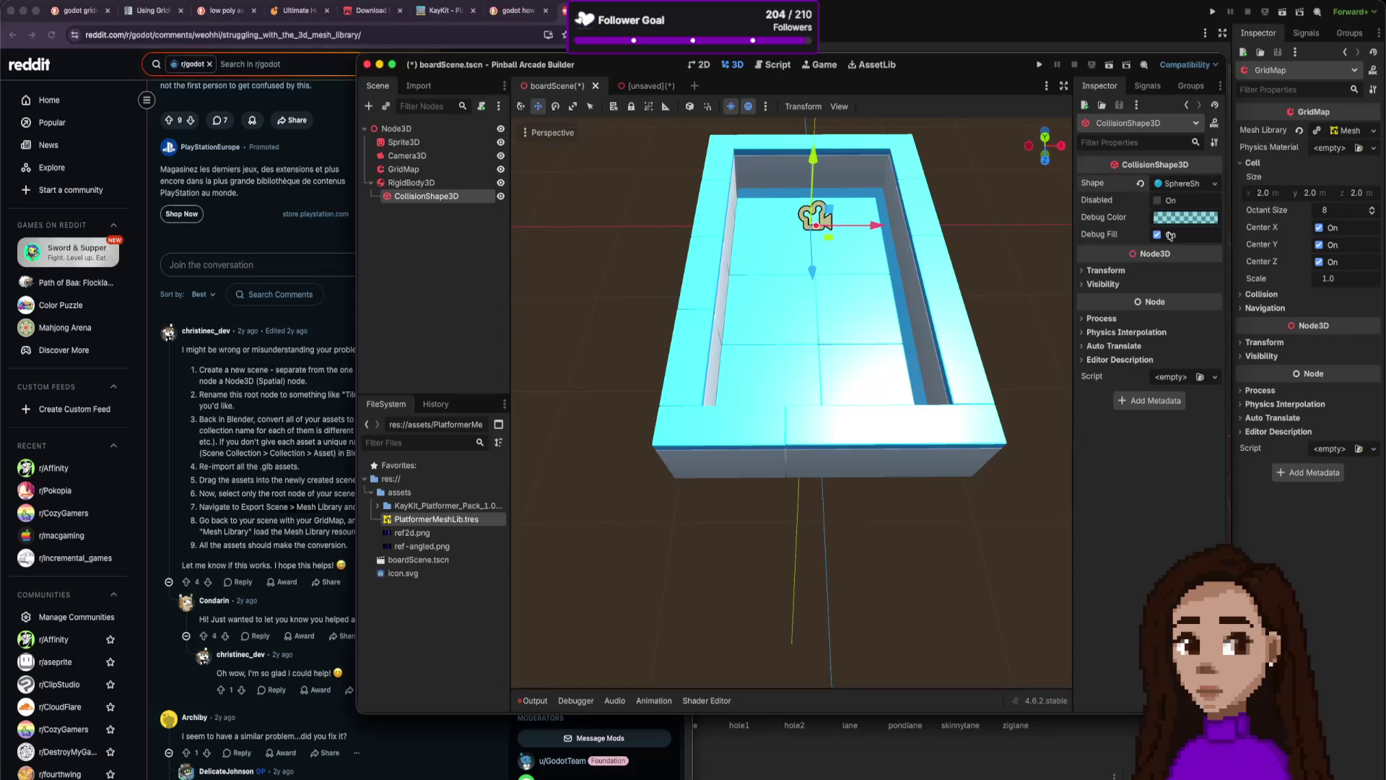
pyautogui.scroll(5, 861, 232)
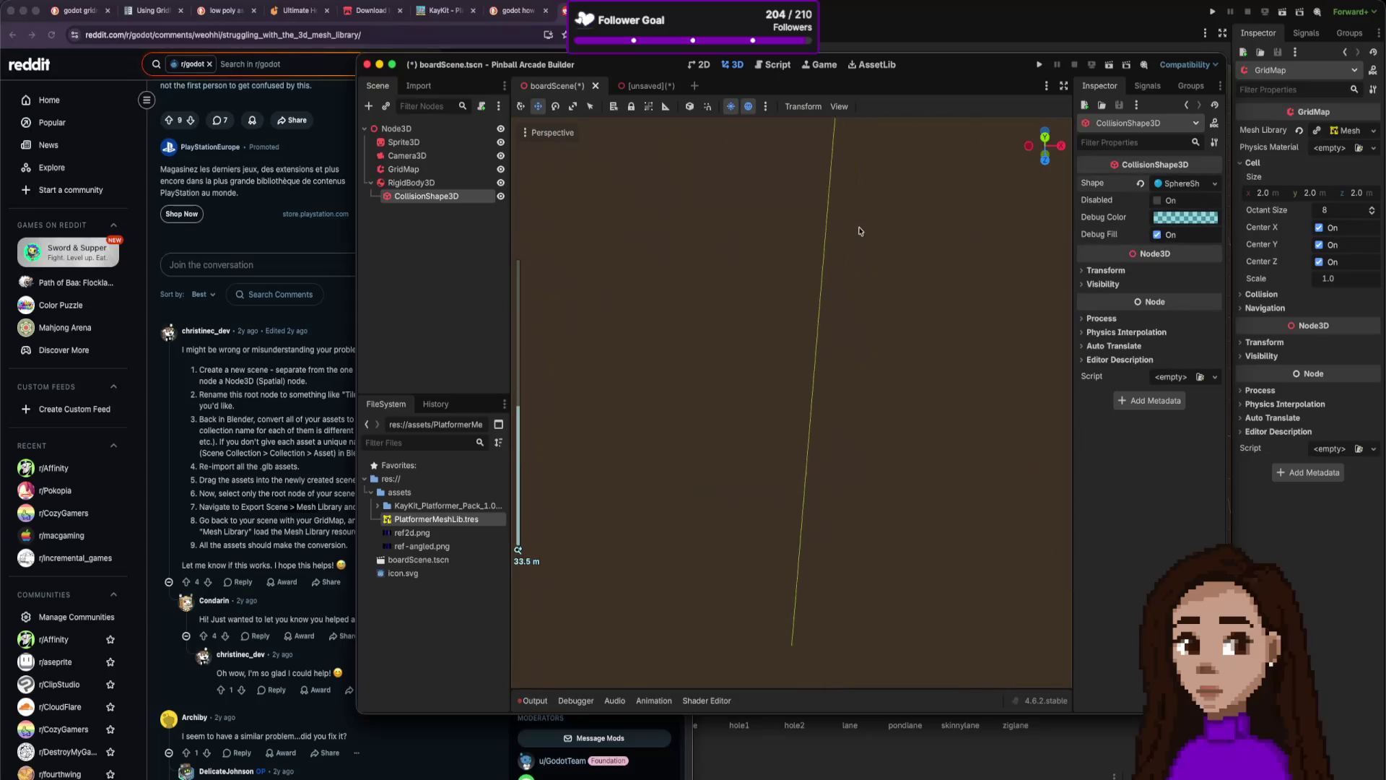
# Add ball_blue.gltf under the RigidBody3D and move it up and forward over the board floor.
pyautogui.scroll(-5, 620, 287)
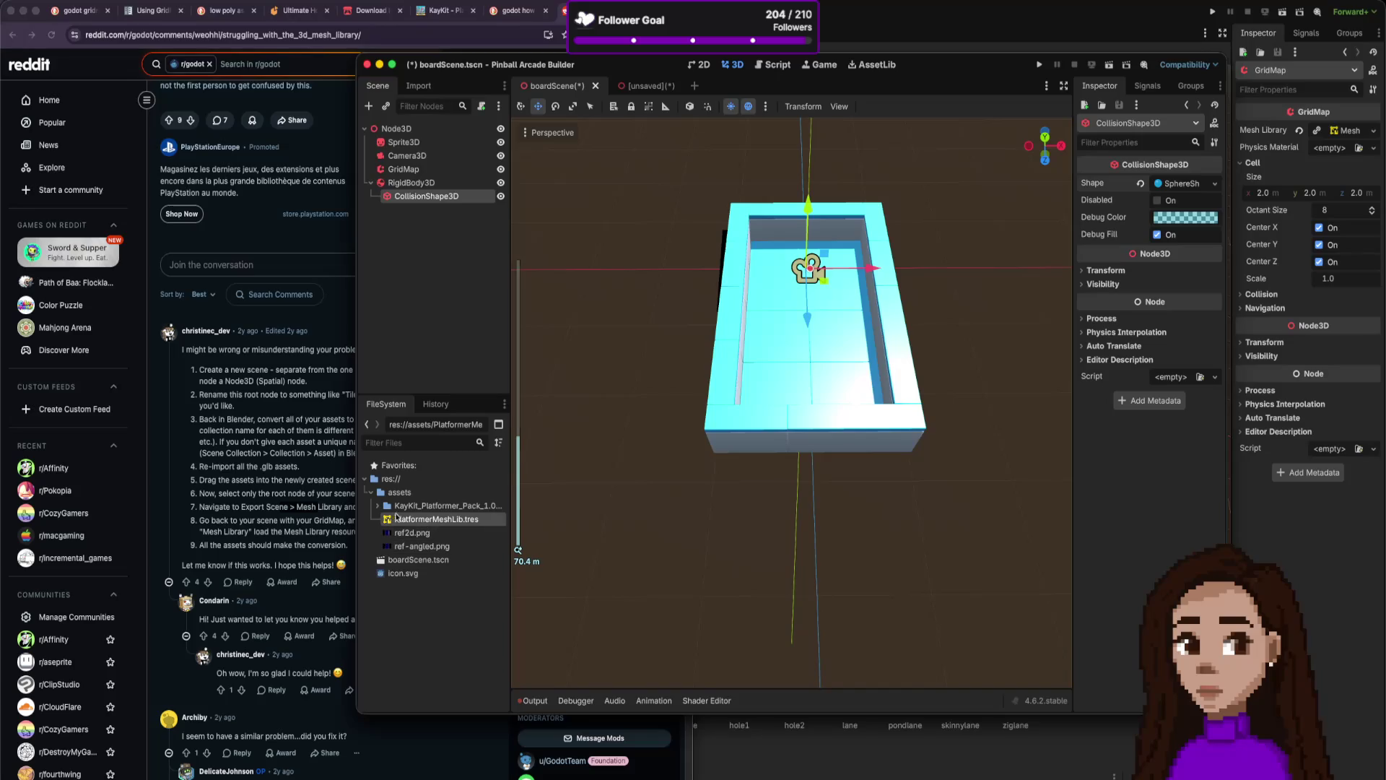
pyautogui.click(377, 505)
pyautogui.scroll(-3, 433, 563)
pyautogui.moveTo(444, 567)
pyautogui.mouseDown()
pyautogui.moveTo(464, 279)
pyautogui.moveTo(426, 186)
pyautogui.mouseUp()
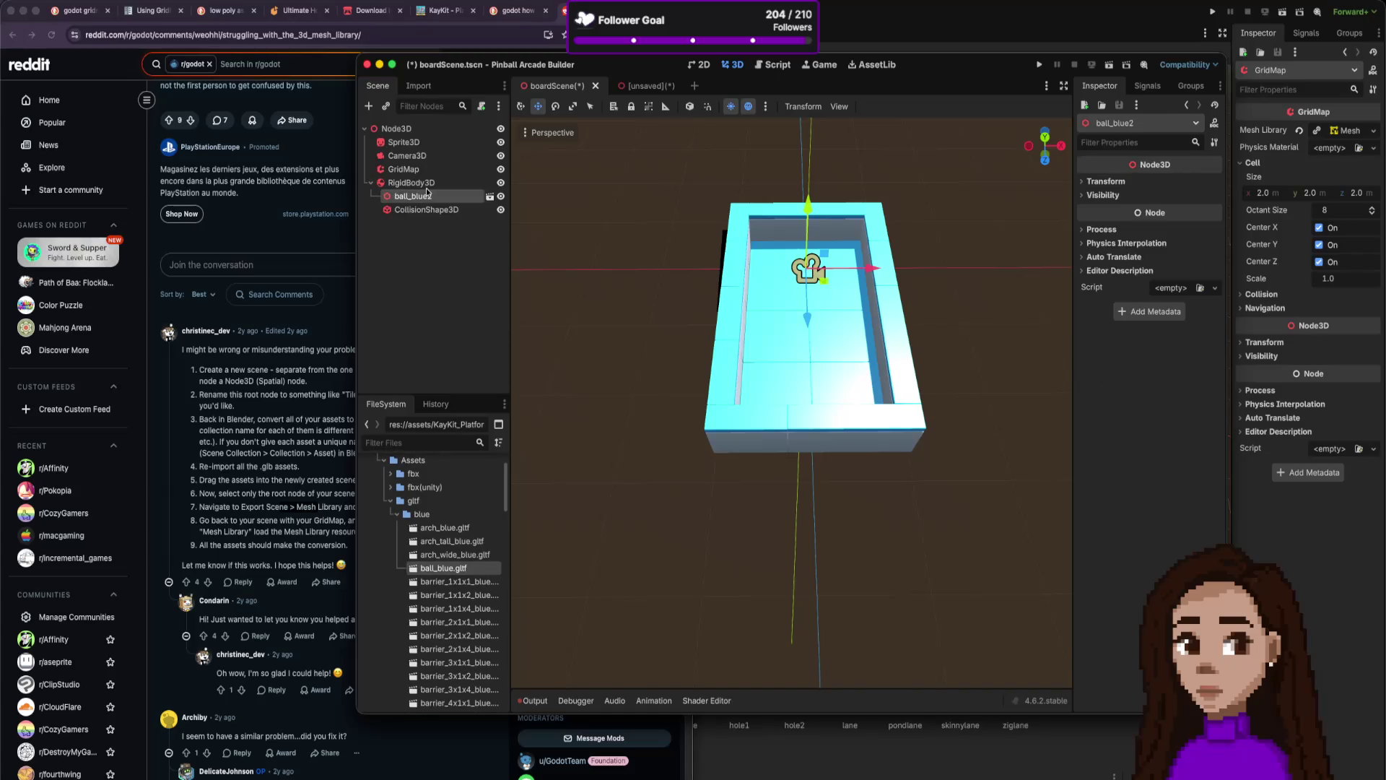
pyautogui.scroll(5, 912, 255)
pyautogui.scroll(1, 912, 255)
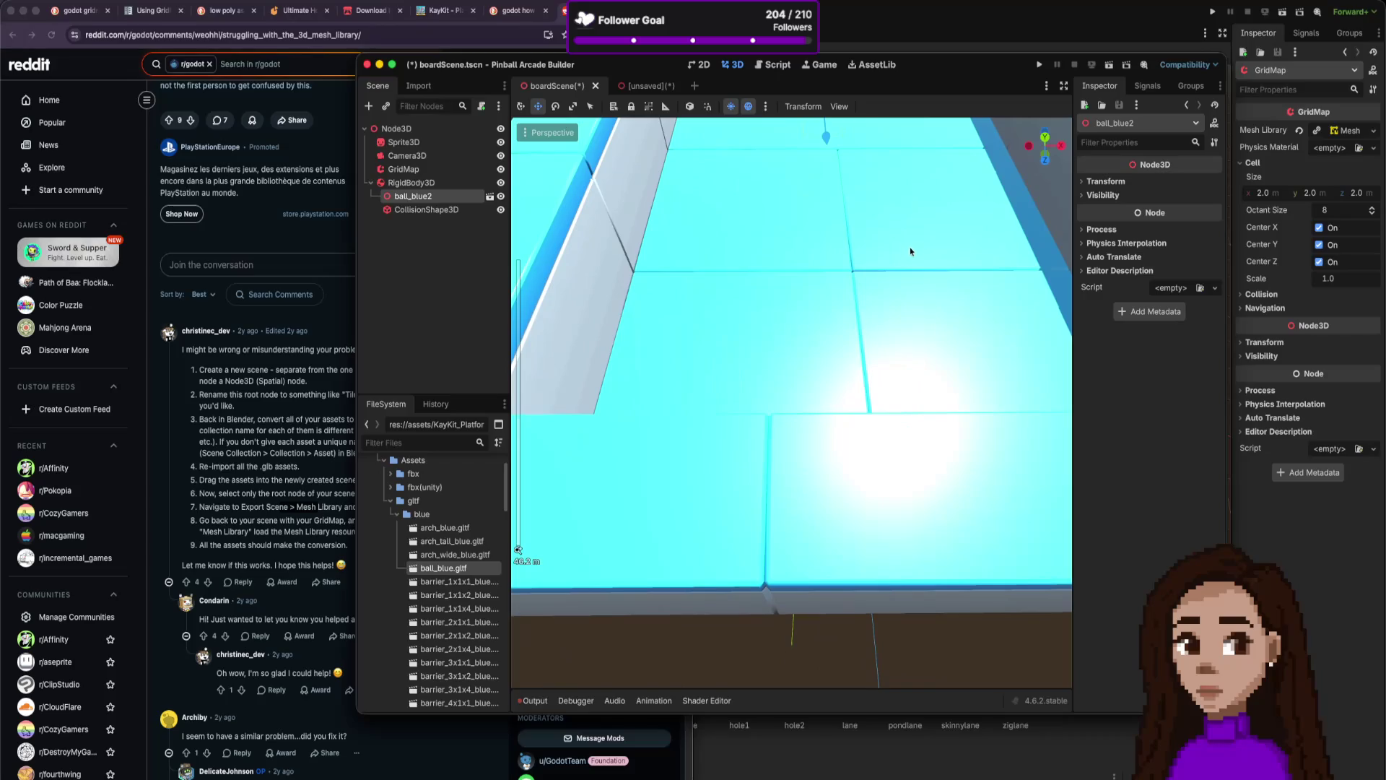
pyautogui.scroll(-4, 909, 231)
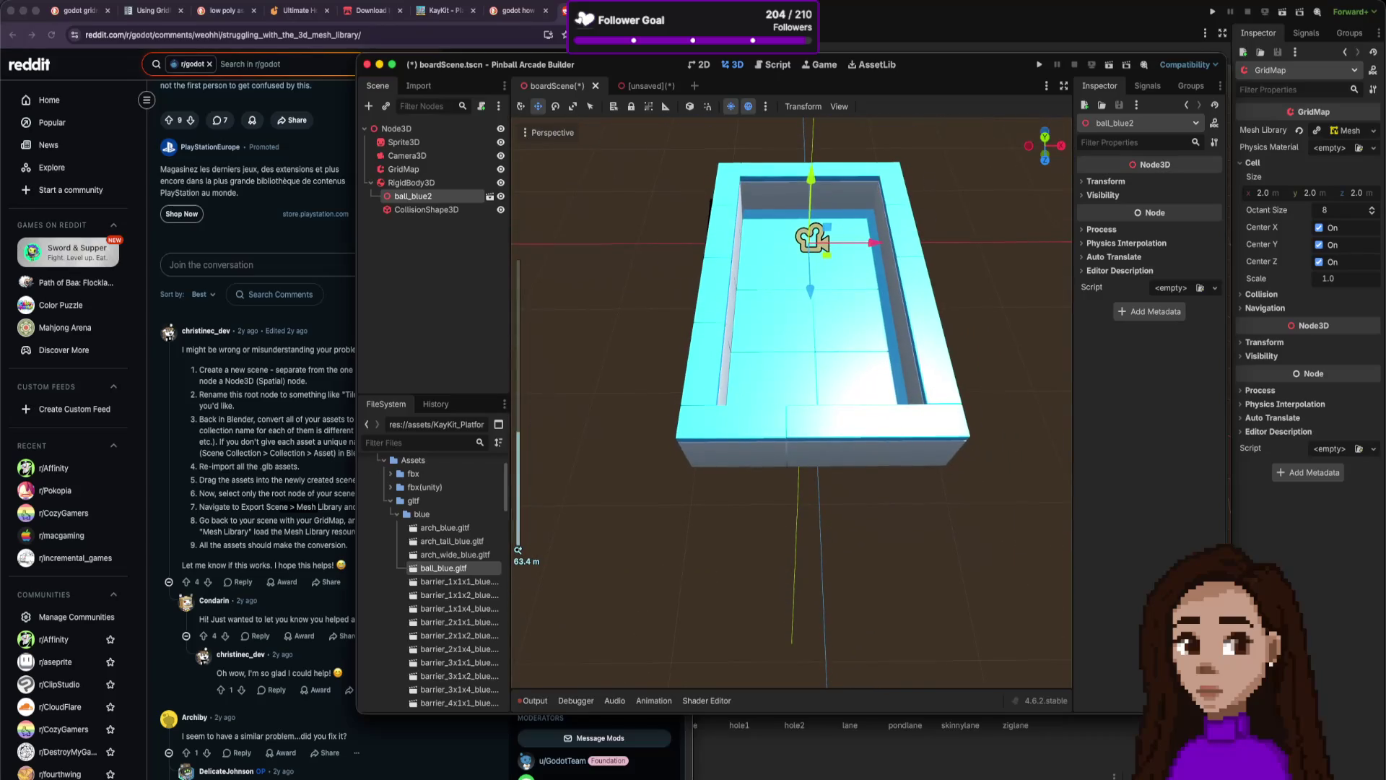
pyautogui.scroll(3, 926, 182)
pyautogui.scroll(2, 898, 217)
pyautogui.scroll(3, 898, 217)
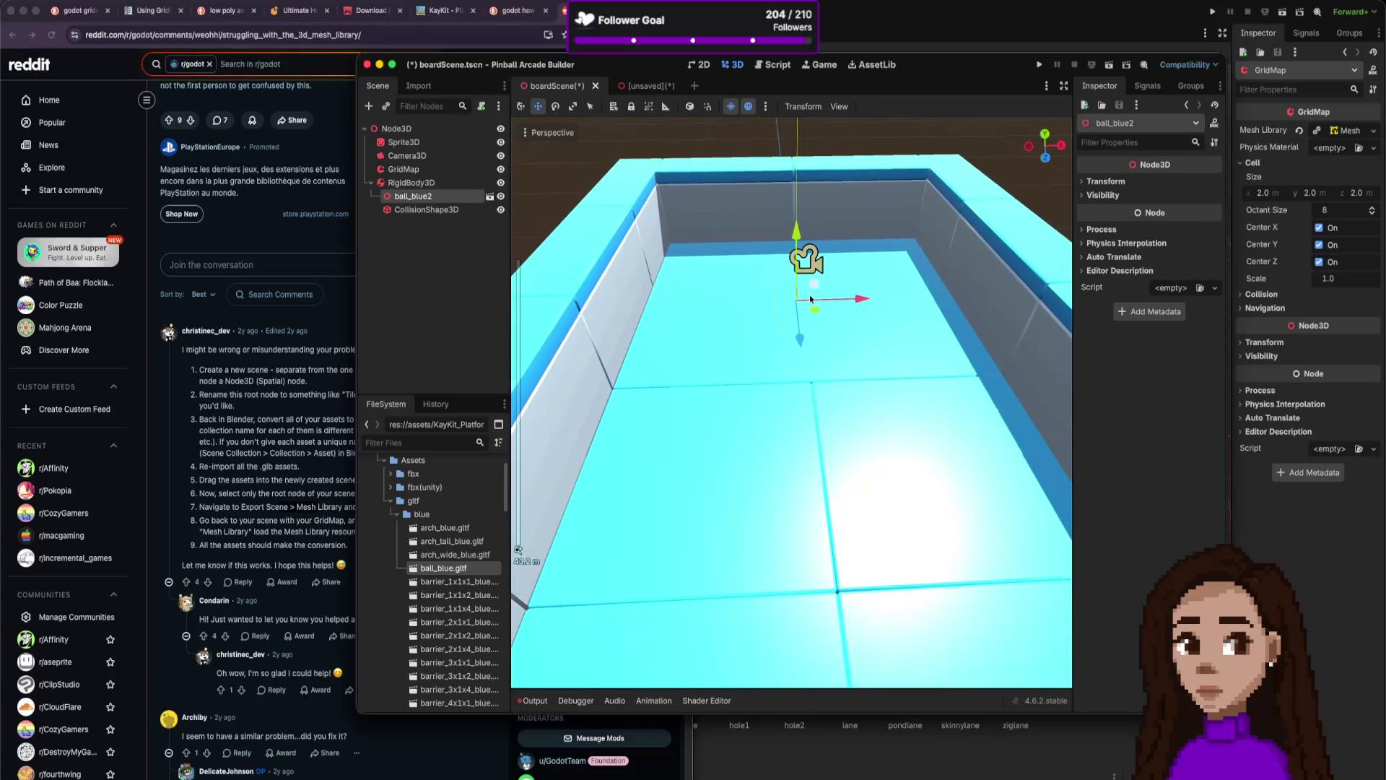
pyautogui.moveTo(797, 224); pyautogui.dragTo(810, 148)
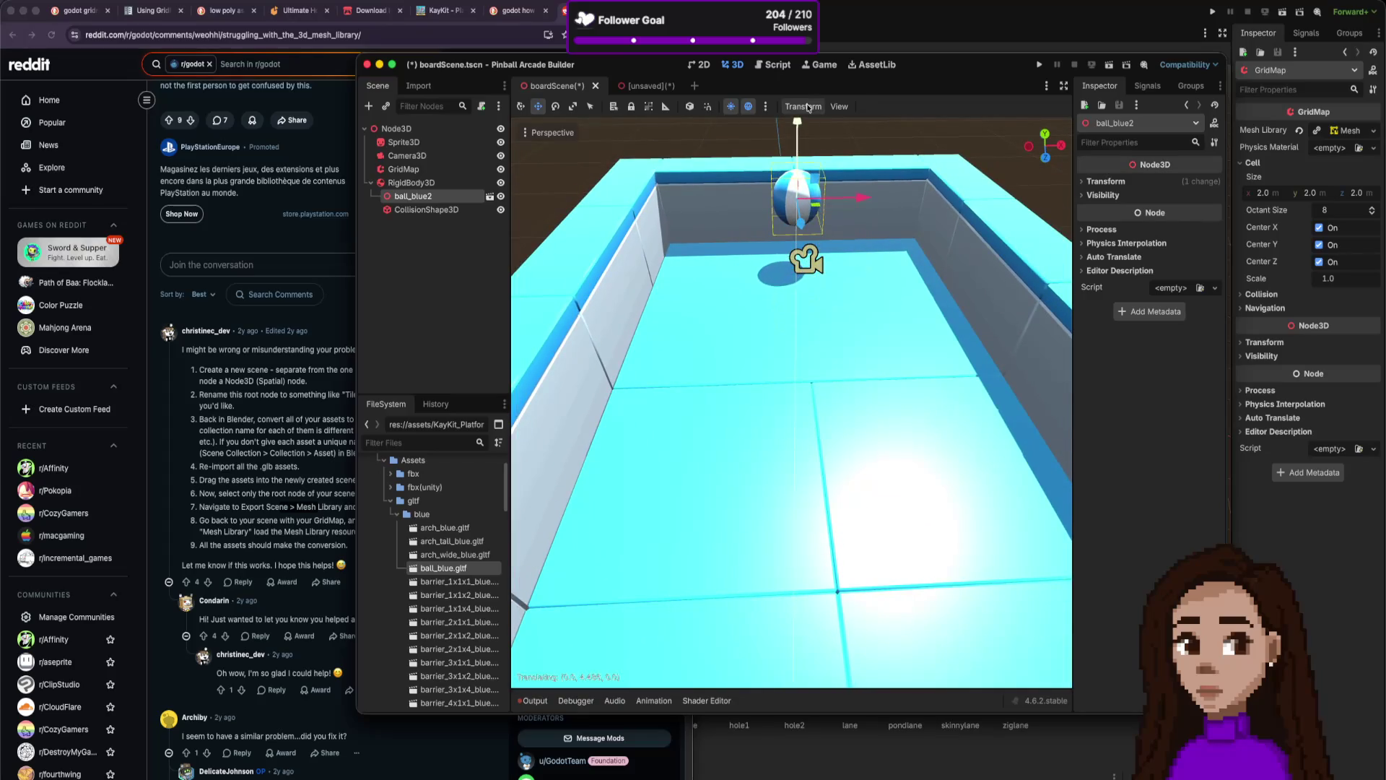
pyautogui.scroll(-4, 813, 254)
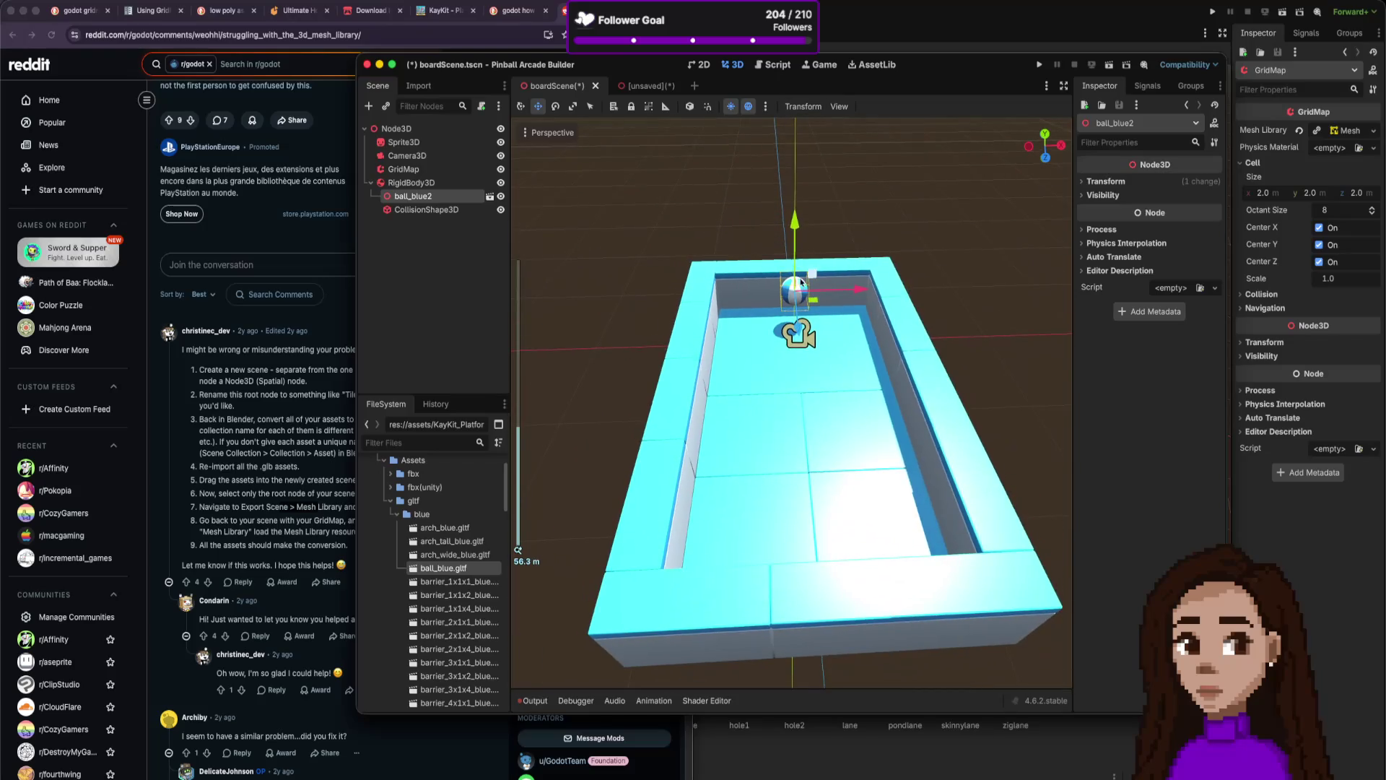
pyautogui.moveTo(795, 312); pyautogui.dragTo(812, 448)
# Move the CollisionShape3D sphere down onto the ball, with a radius of about 2.75.
pyautogui.click(428, 210)
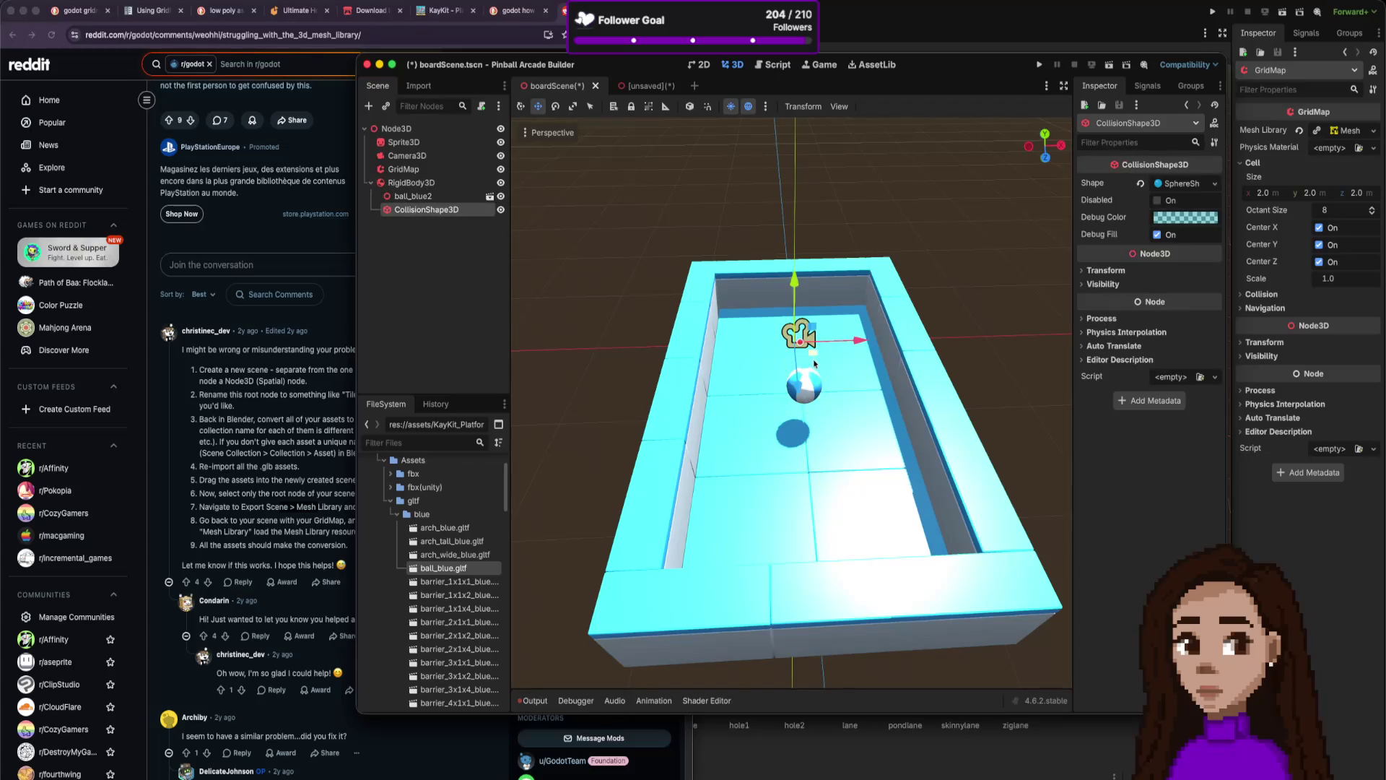
pyautogui.scroll(3, 813, 358)
pyautogui.scroll(5, 813, 358)
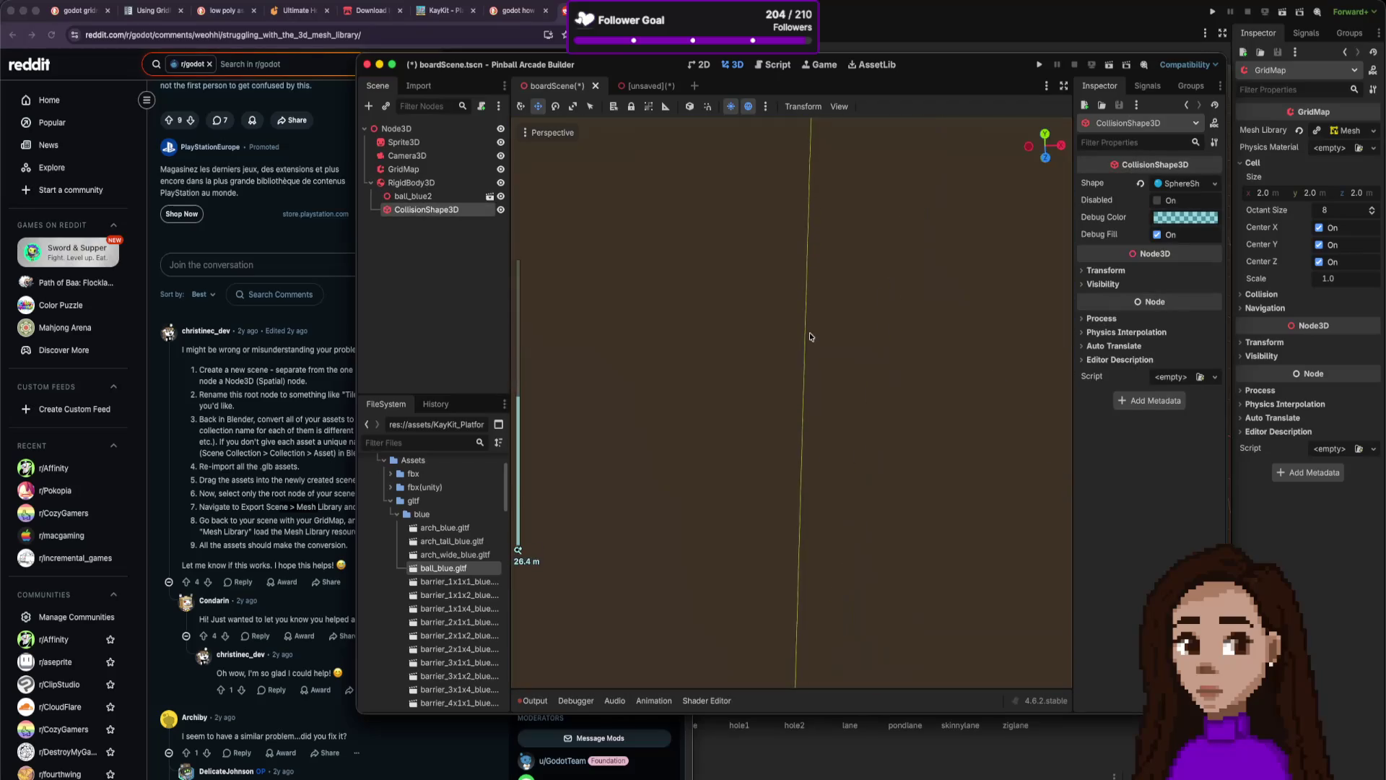
pyautogui.scroll(-8, 809, 335)
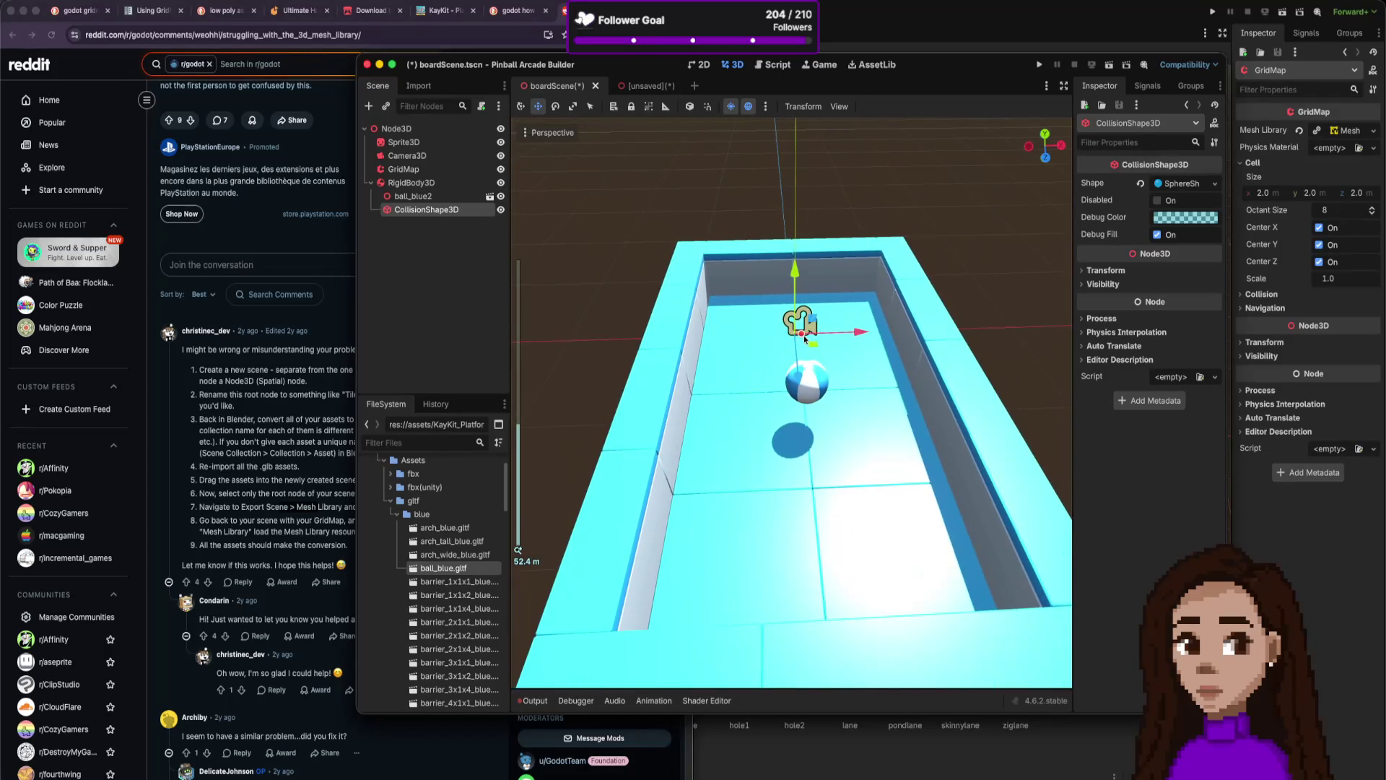
pyautogui.moveTo(801, 337)
pyautogui.mouseDown()
pyautogui.moveTo(810, 561)
pyautogui.moveTo(800, 409)
pyautogui.moveTo(817, 378)
pyautogui.moveTo(833, 380)
pyautogui.mouseUp()
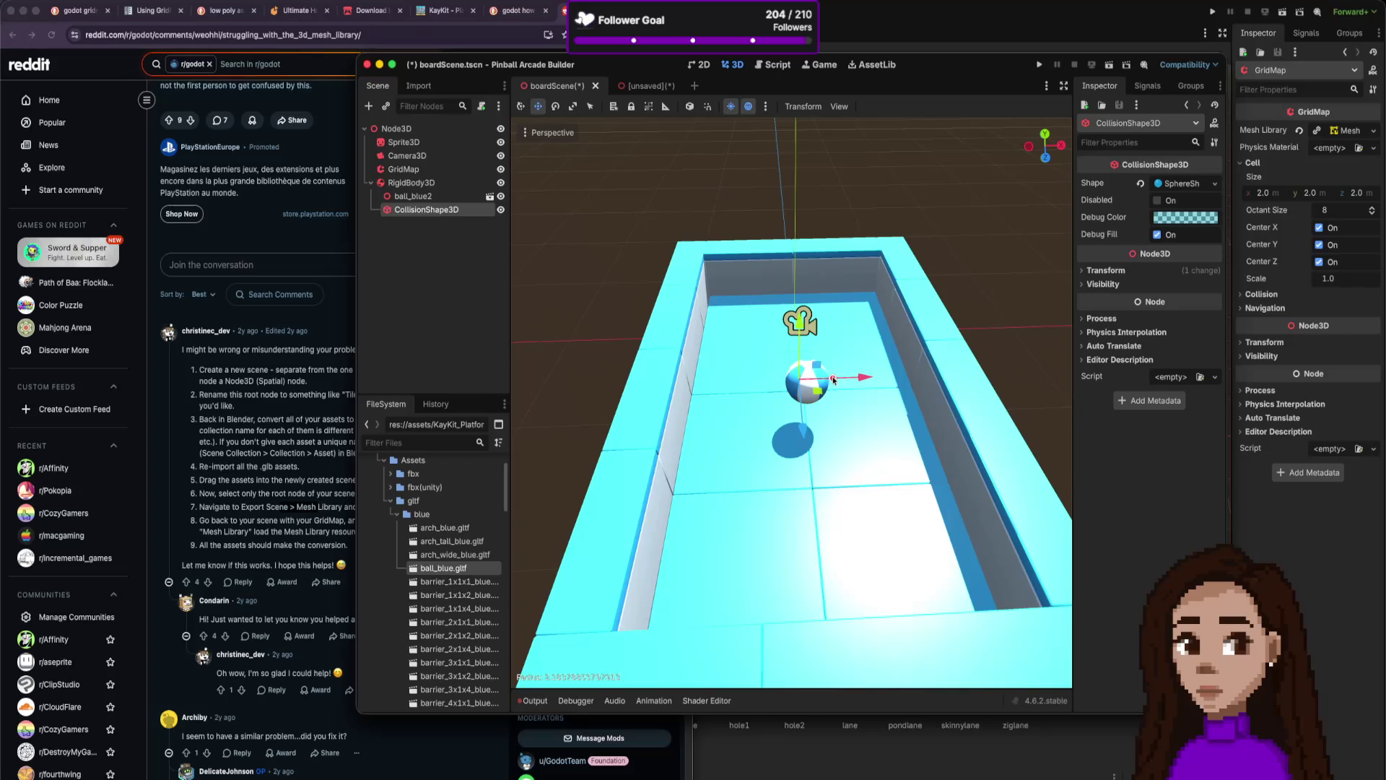
pyautogui.scroll(5, 837, 390)
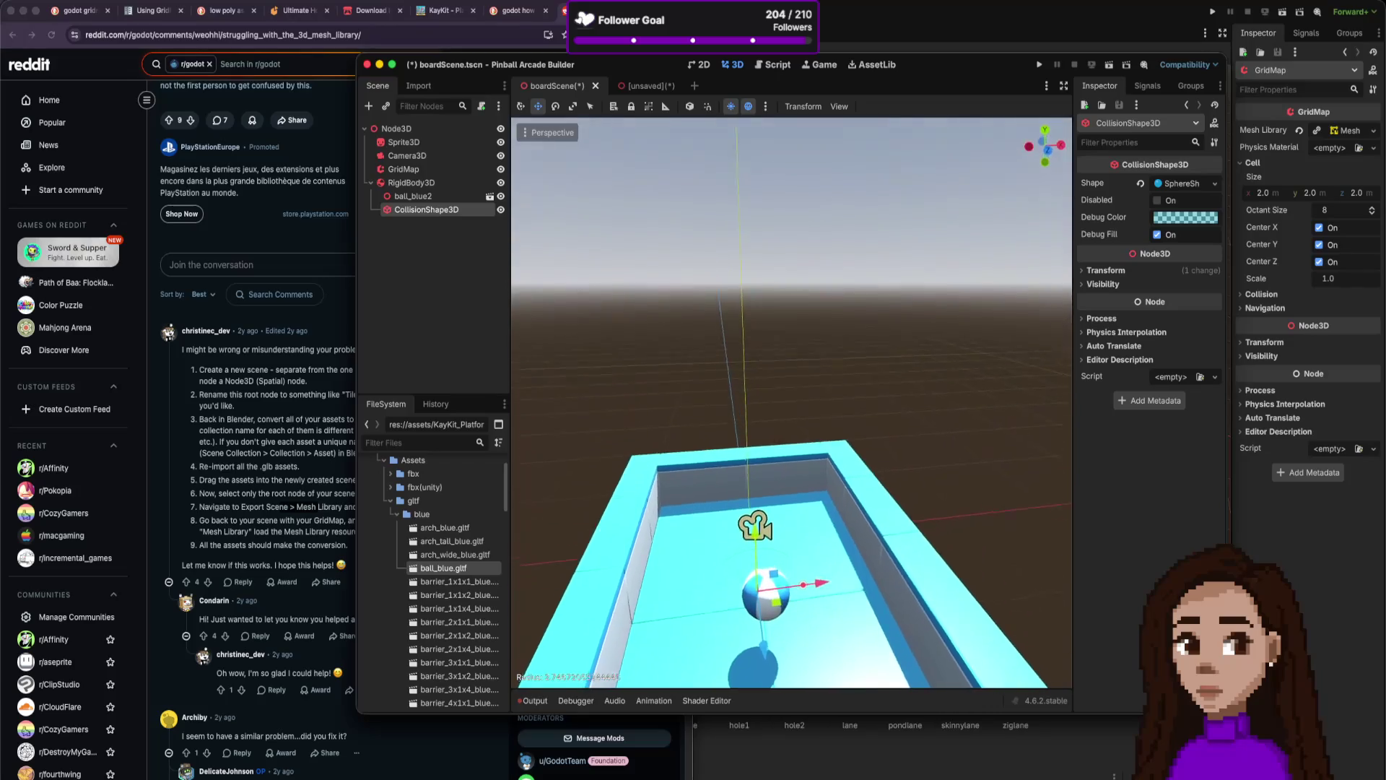
pyautogui.scroll(-5, 825, 423)
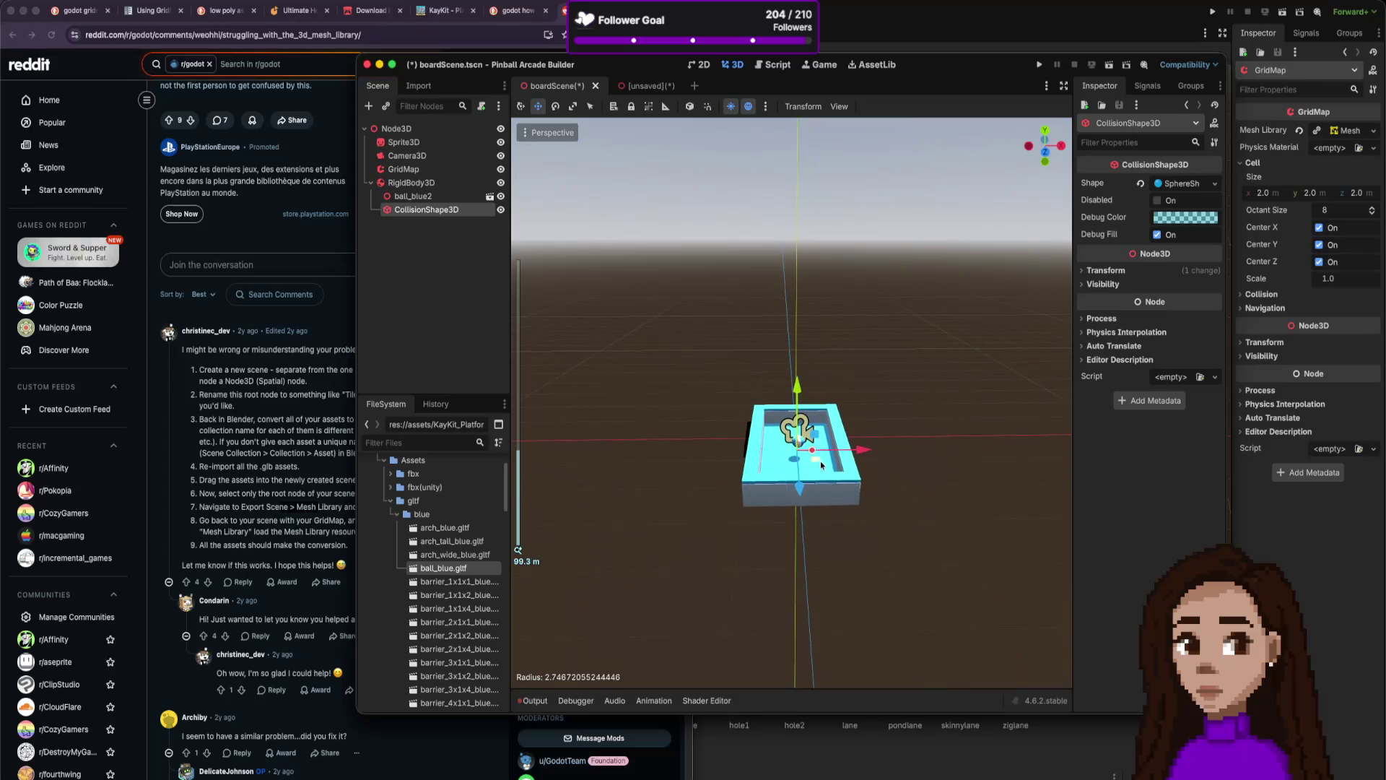
pyautogui.scroll(3, 820, 461)
pyautogui.scroll(2, 811, 481)
pyautogui.scroll(-4, 769, 640)
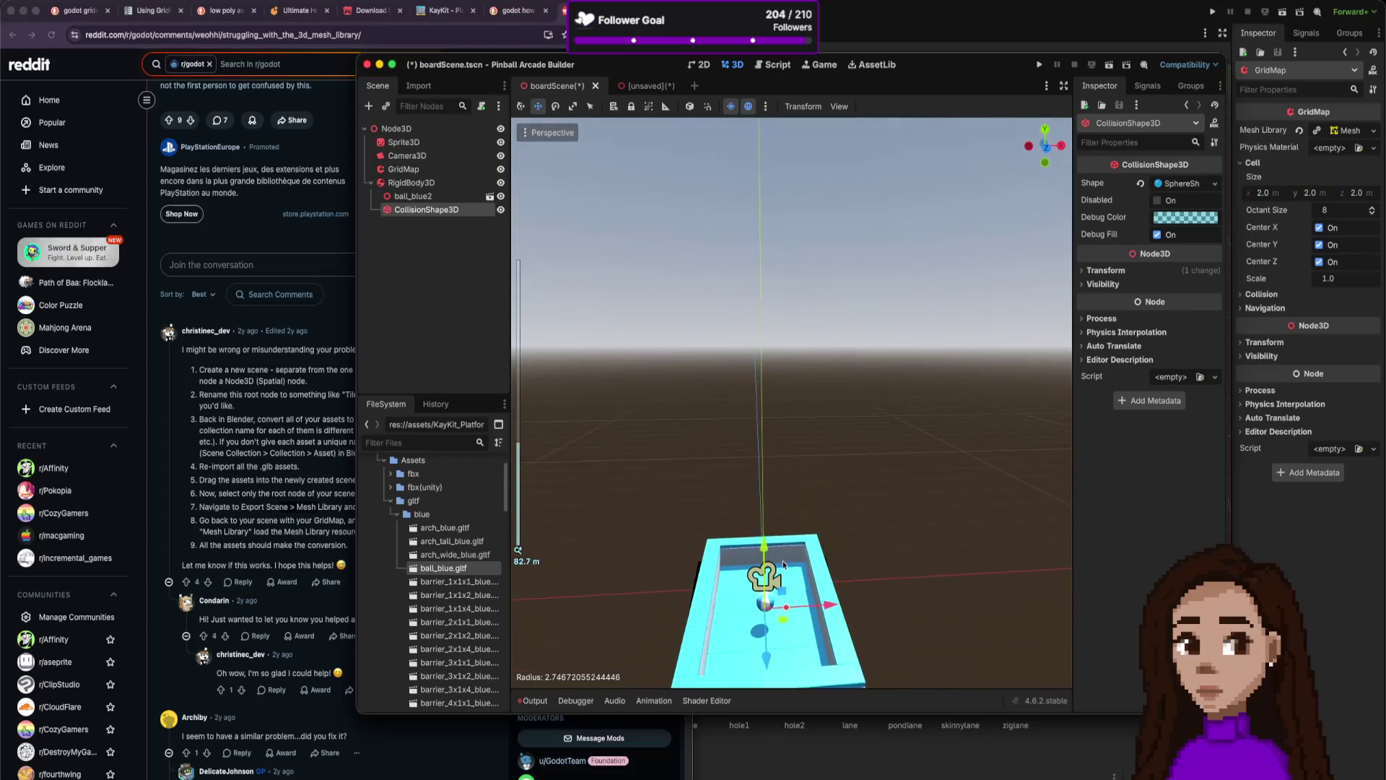
pyautogui.scroll(-5, 770, 645)
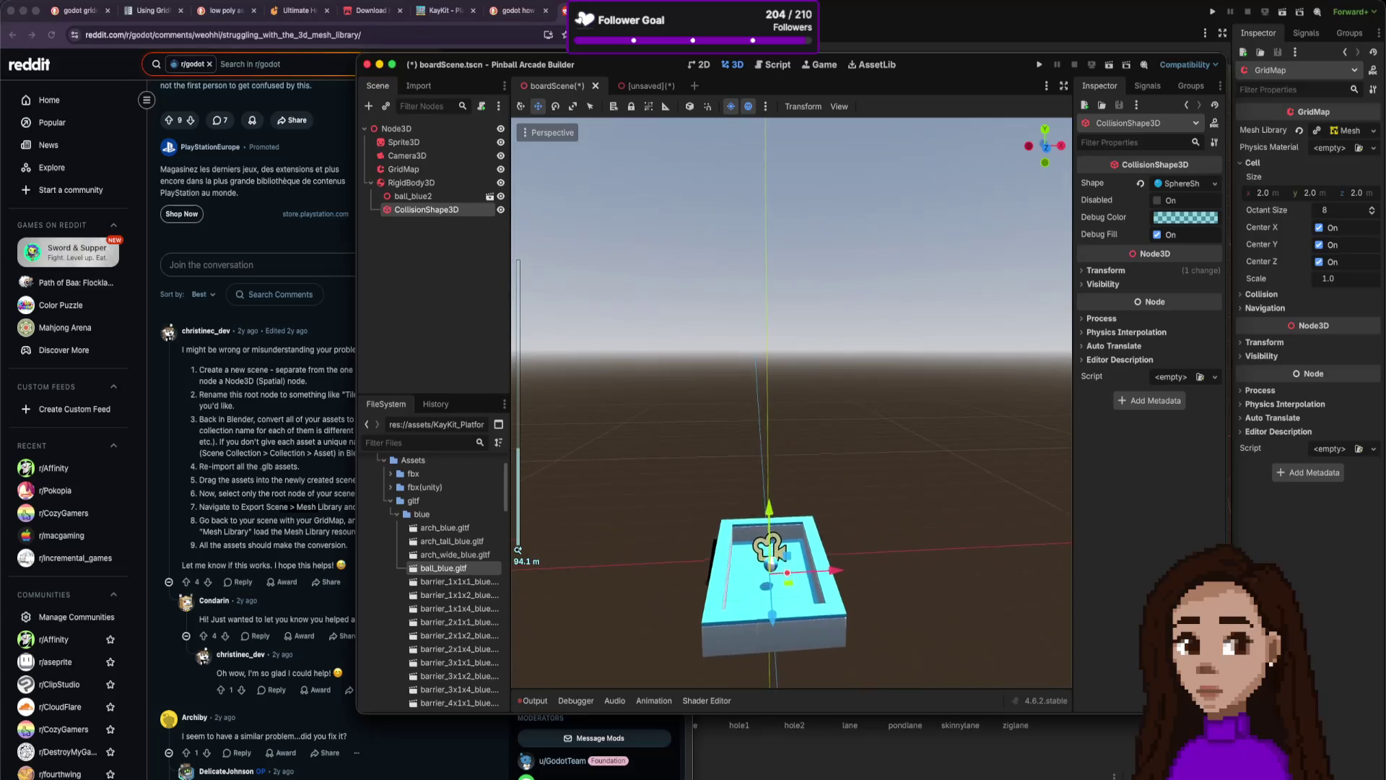
pyautogui.scroll(8, 852, 496)
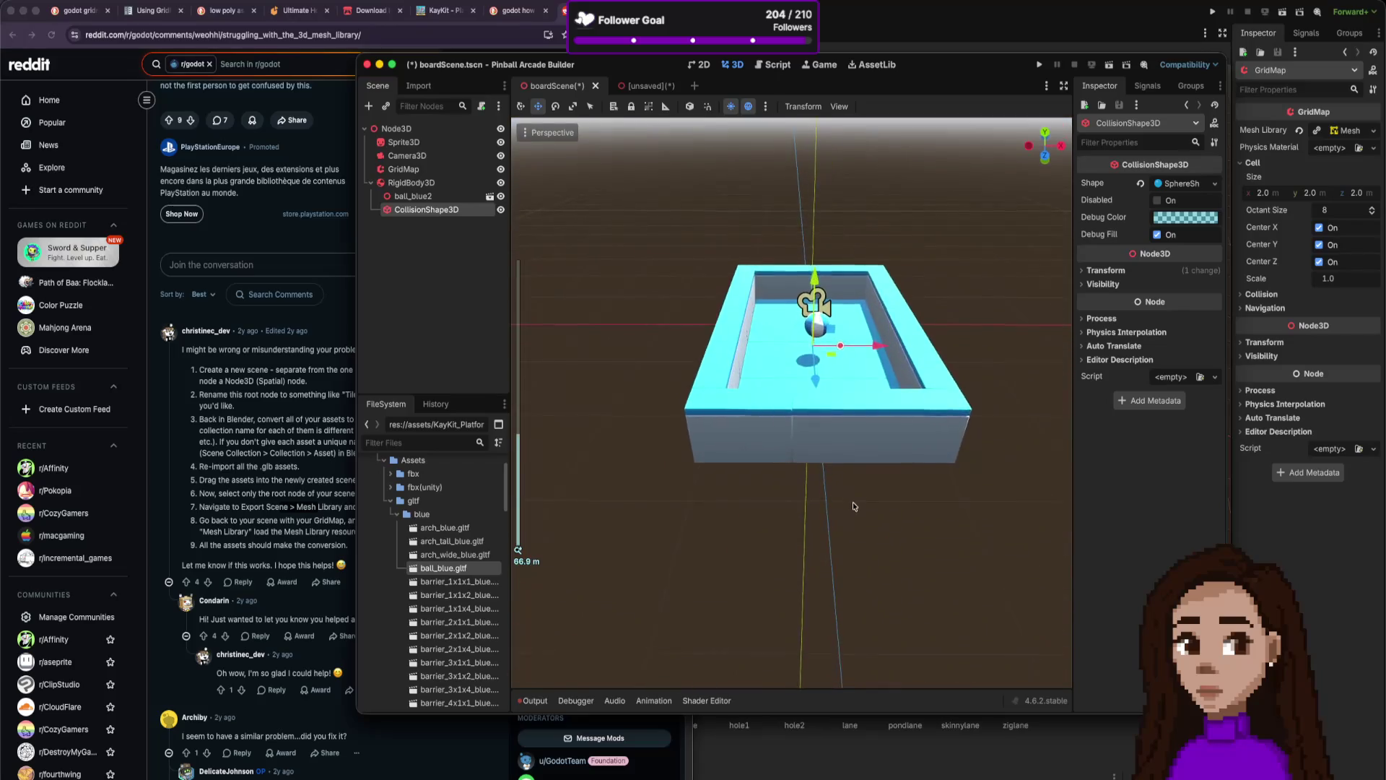
pyautogui.scroll(-1, 846, 322)
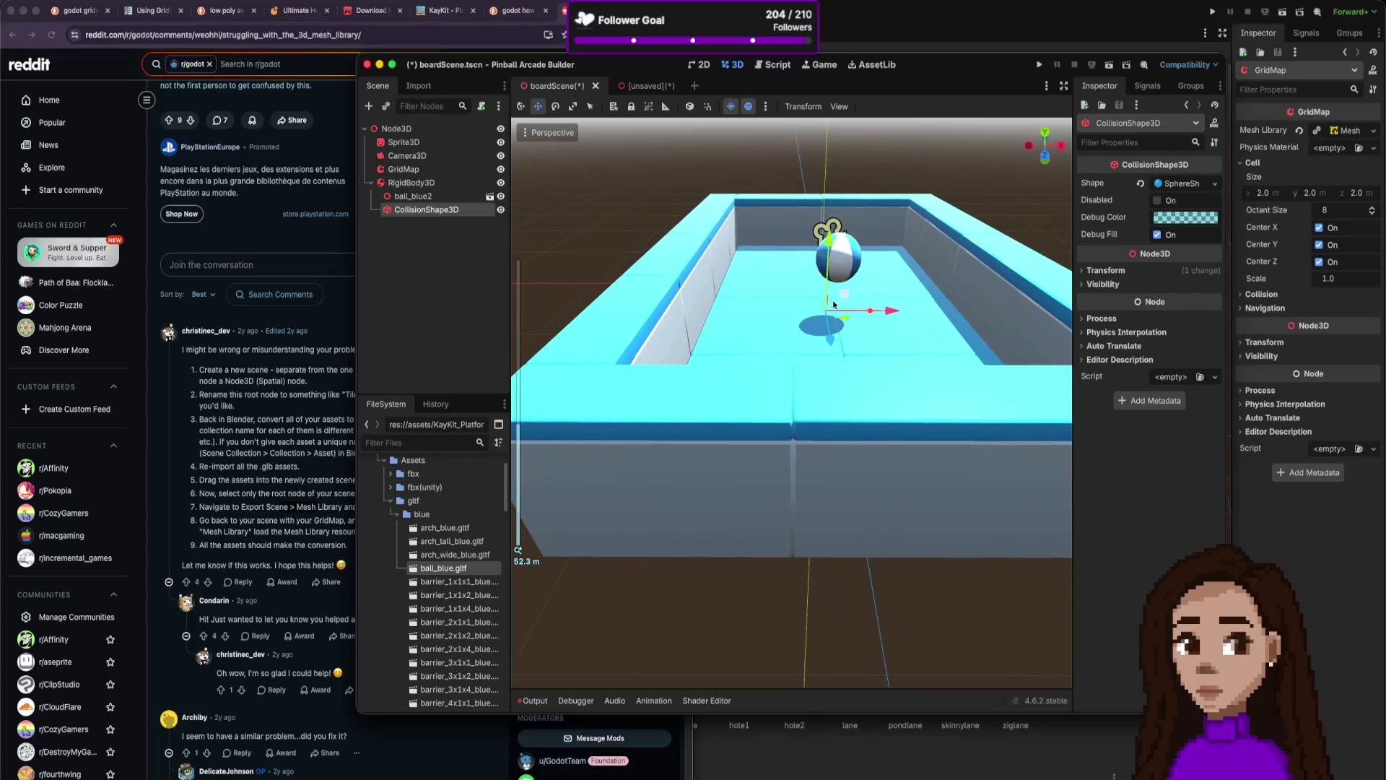
pyautogui.click(828, 242)
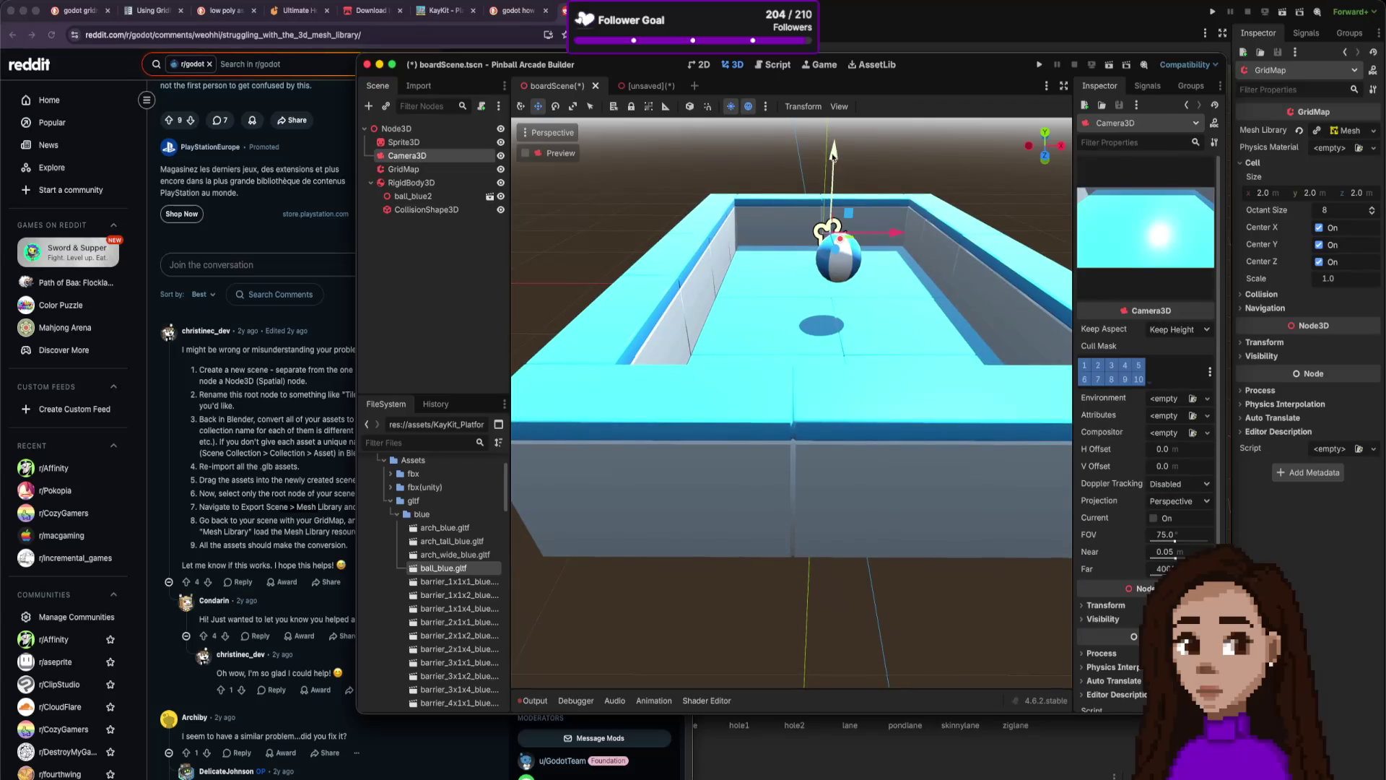
# Drag the collision sphere up, down and sideways until it lines up with the beach ball.
pyautogui.click(439, 210)
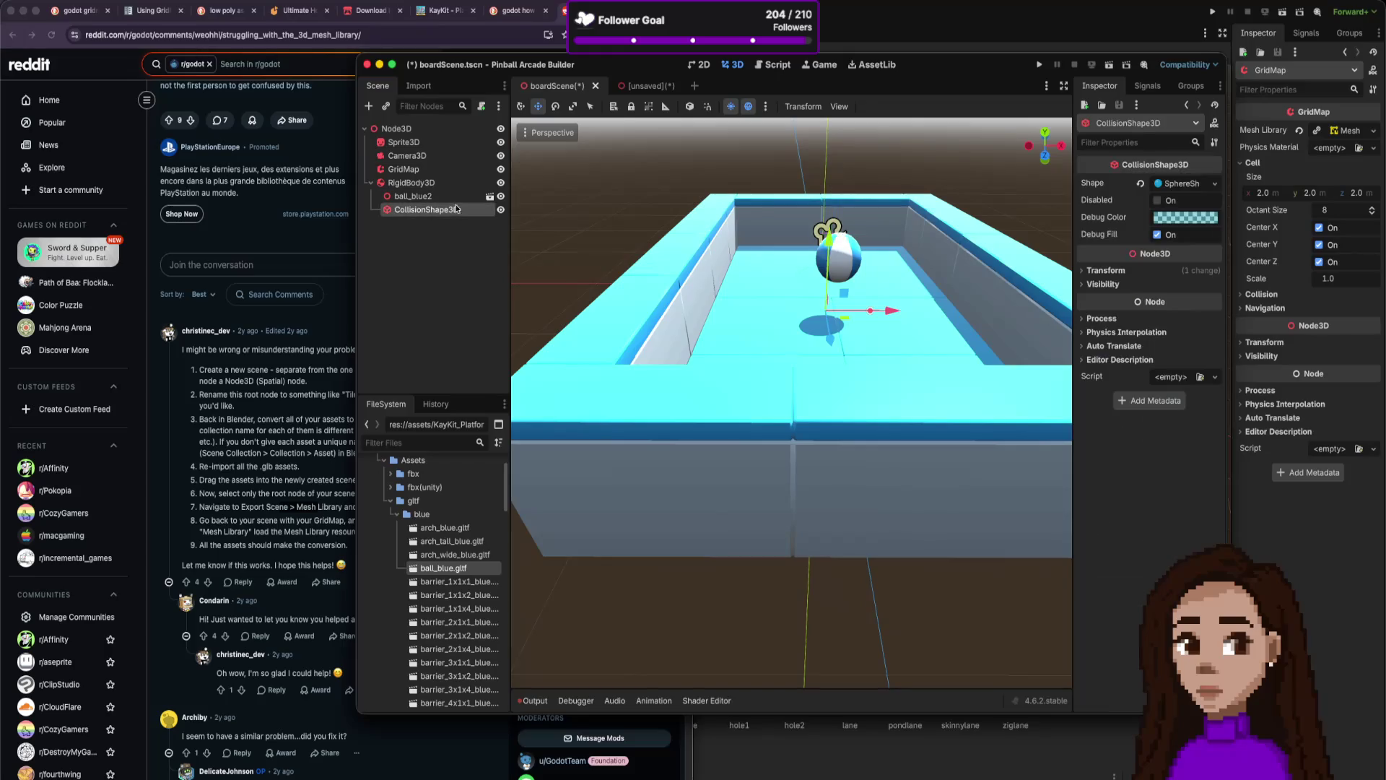
pyautogui.moveTo(825, 245)
pyautogui.mouseDown()
pyautogui.moveTo(865, 205)
pyautogui.moveTo(877, 243)
pyautogui.moveTo(855, 241)
pyautogui.mouseUp()
pyautogui.moveTo(833, 174)
pyautogui.mouseDown()
pyautogui.moveTo(838, 281)
pyautogui.moveTo(897, 265)
pyautogui.mouseUp()
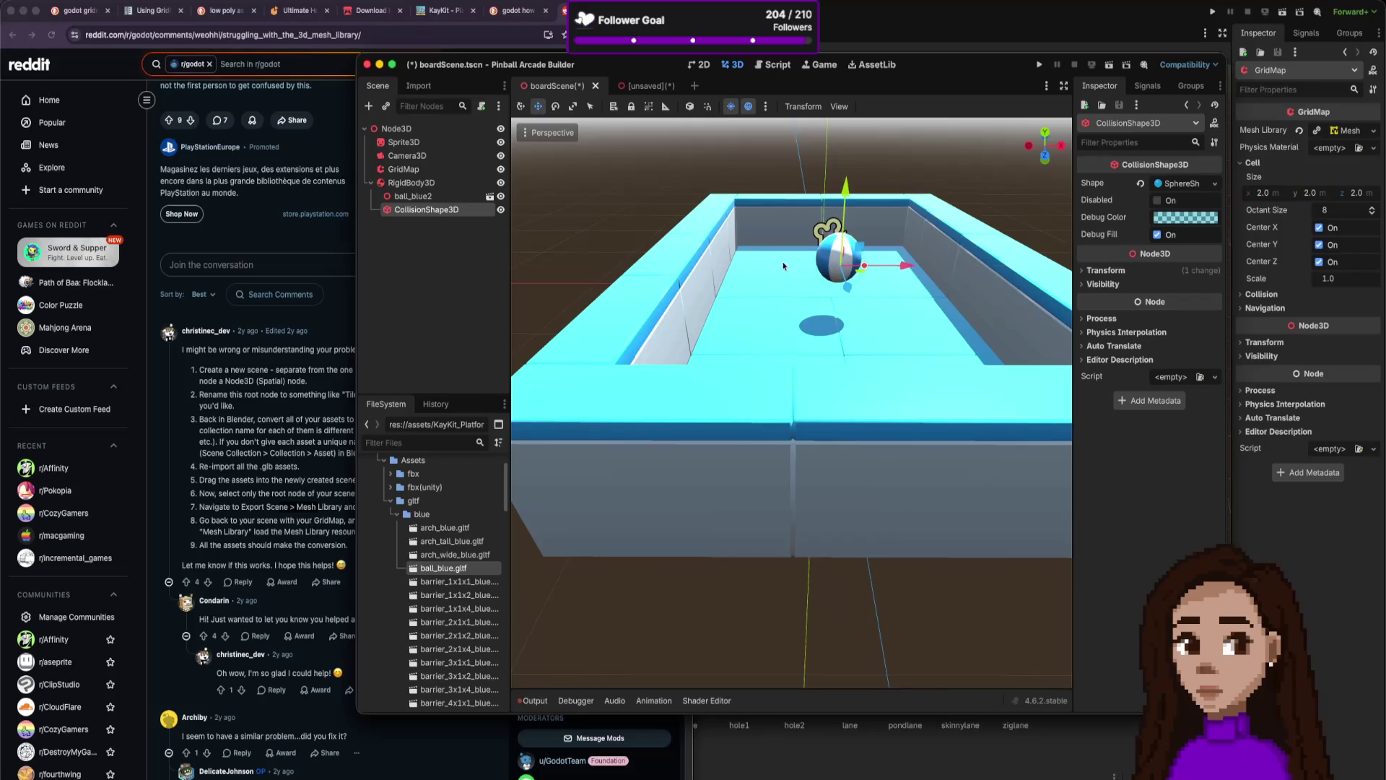
pyautogui.scroll(-5, 778, 257)
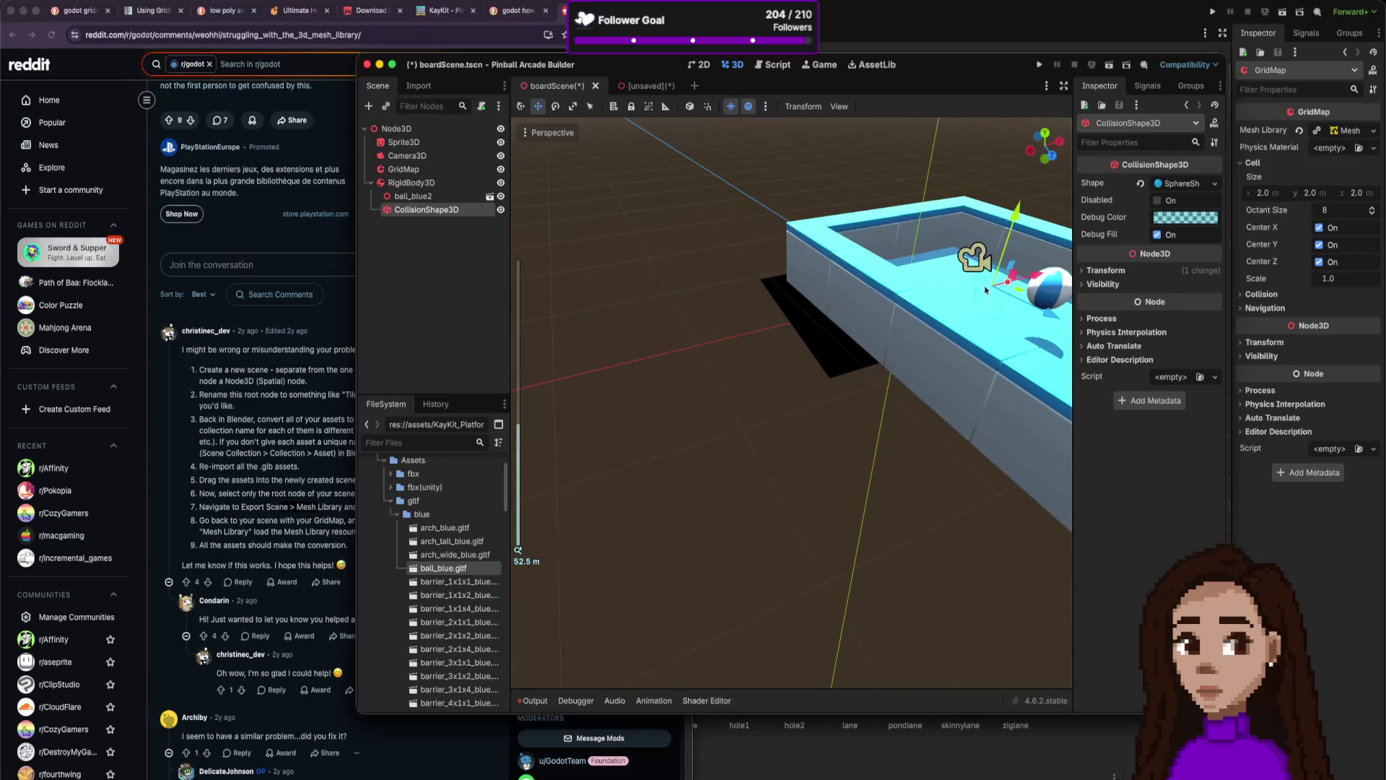
pyautogui.moveTo(1039, 307); pyautogui.dragTo(1011, 328)
pyautogui.hscroll(3, 1010, 325)
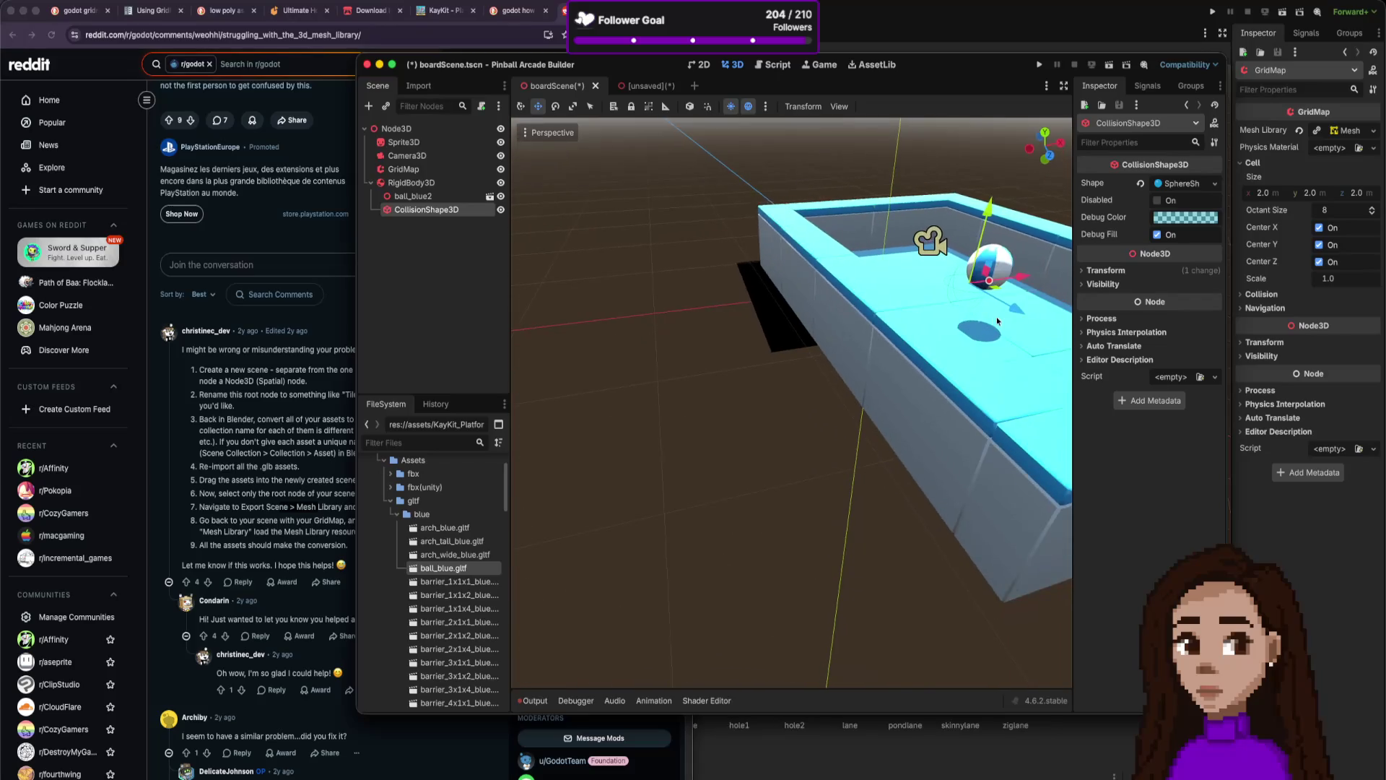
pyautogui.moveTo(1018, 275)
pyautogui.mouseDown()
pyautogui.moveTo(1036, 260)
pyautogui.moveTo(1041, 294)
pyautogui.moveTo(998, 272)
pyautogui.mouseUp()
pyautogui.click(986, 277)
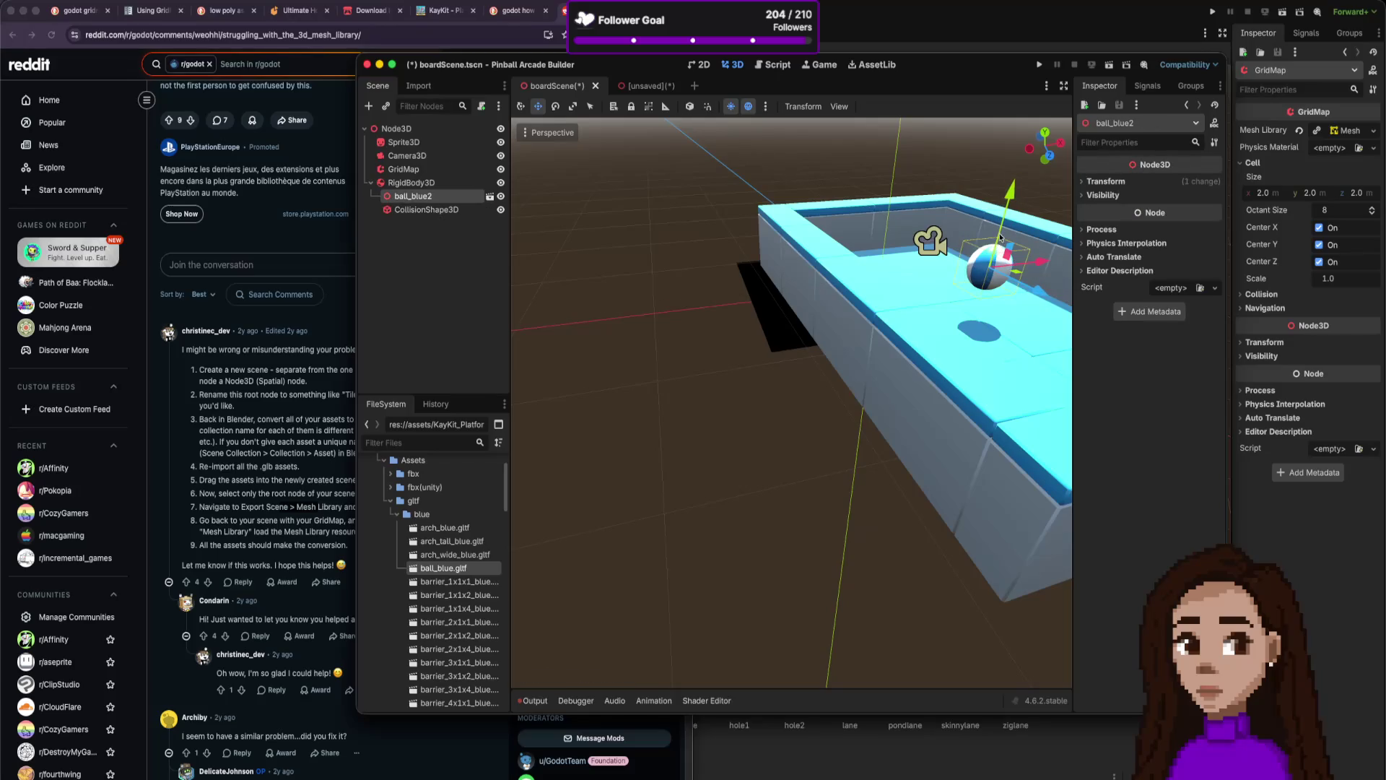
pyautogui.click(437, 210)
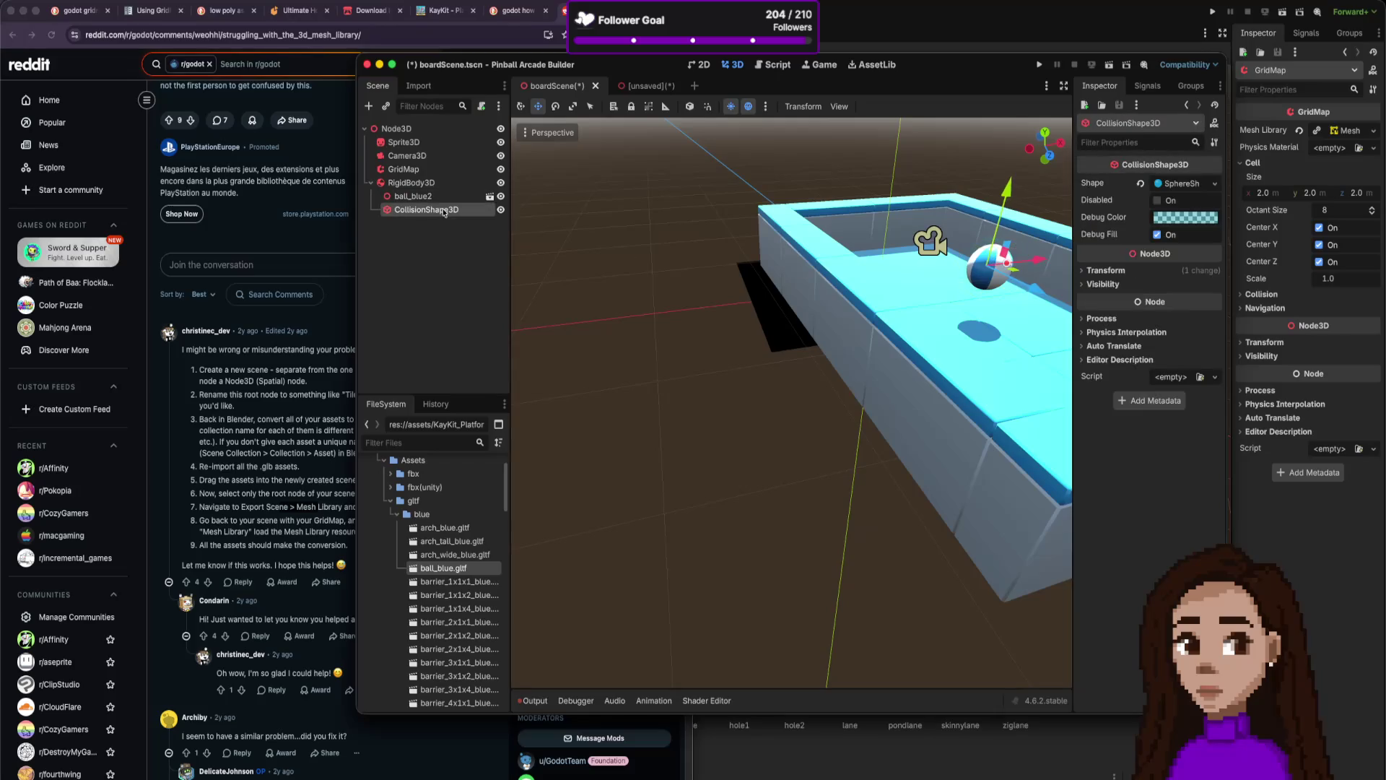
# Lift the ball's RigidBody3D about 2.75 higher above the board and start a project run.
pyautogui.click(422, 185)
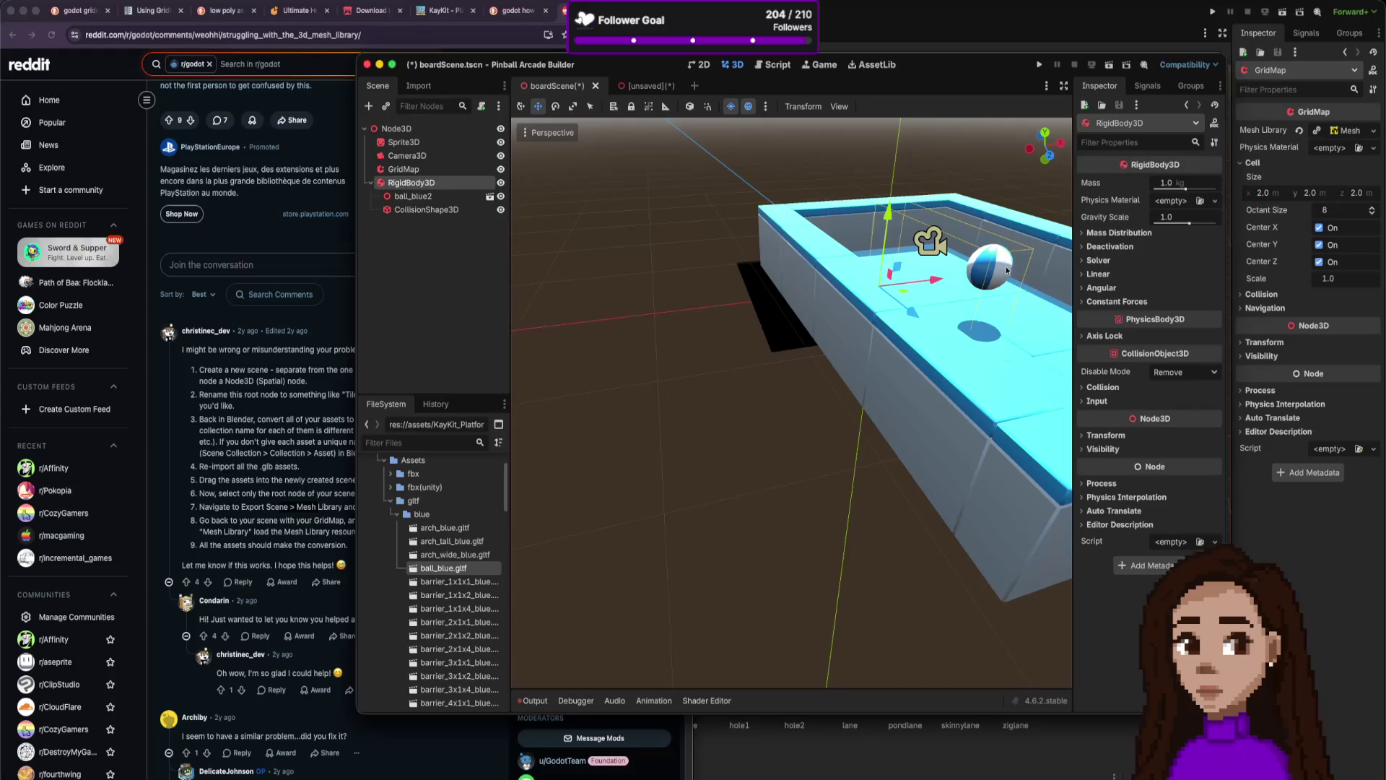
pyautogui.moveTo(894, 239); pyautogui.dragTo(907, 119)
pyautogui.click(976, 294)
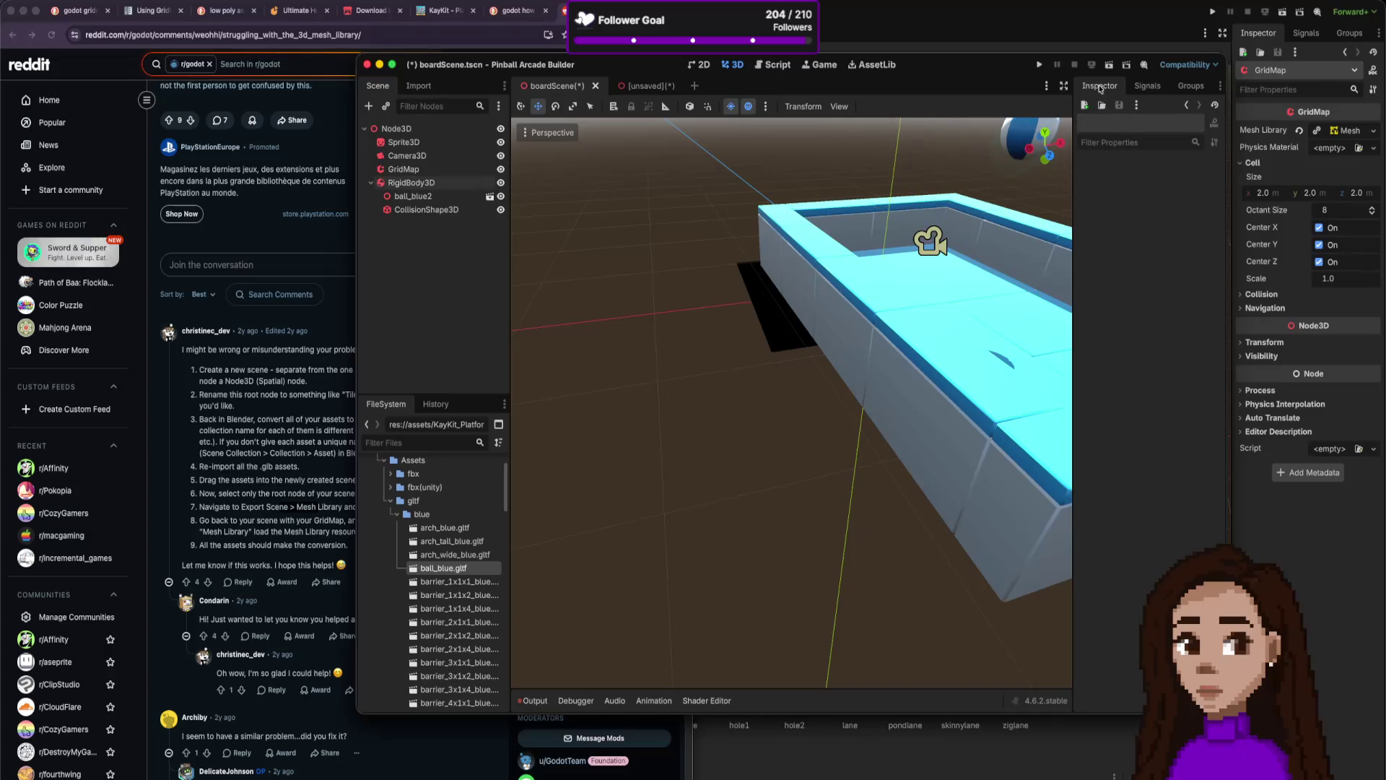
pyautogui.click(1039, 67)
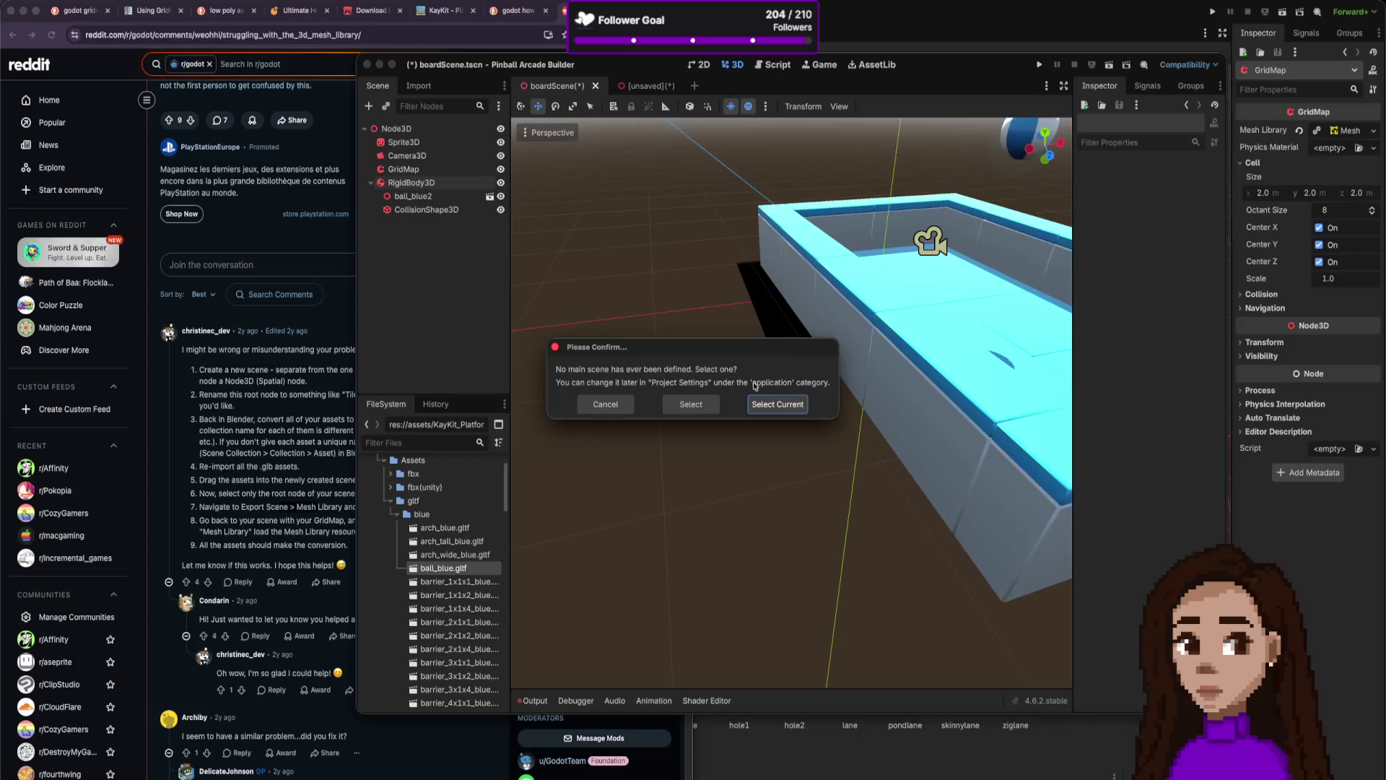
# Skip the main-scene prompt, run the current scene, stop it without saving, and return to boardScene.
pyautogui.click(606, 404)
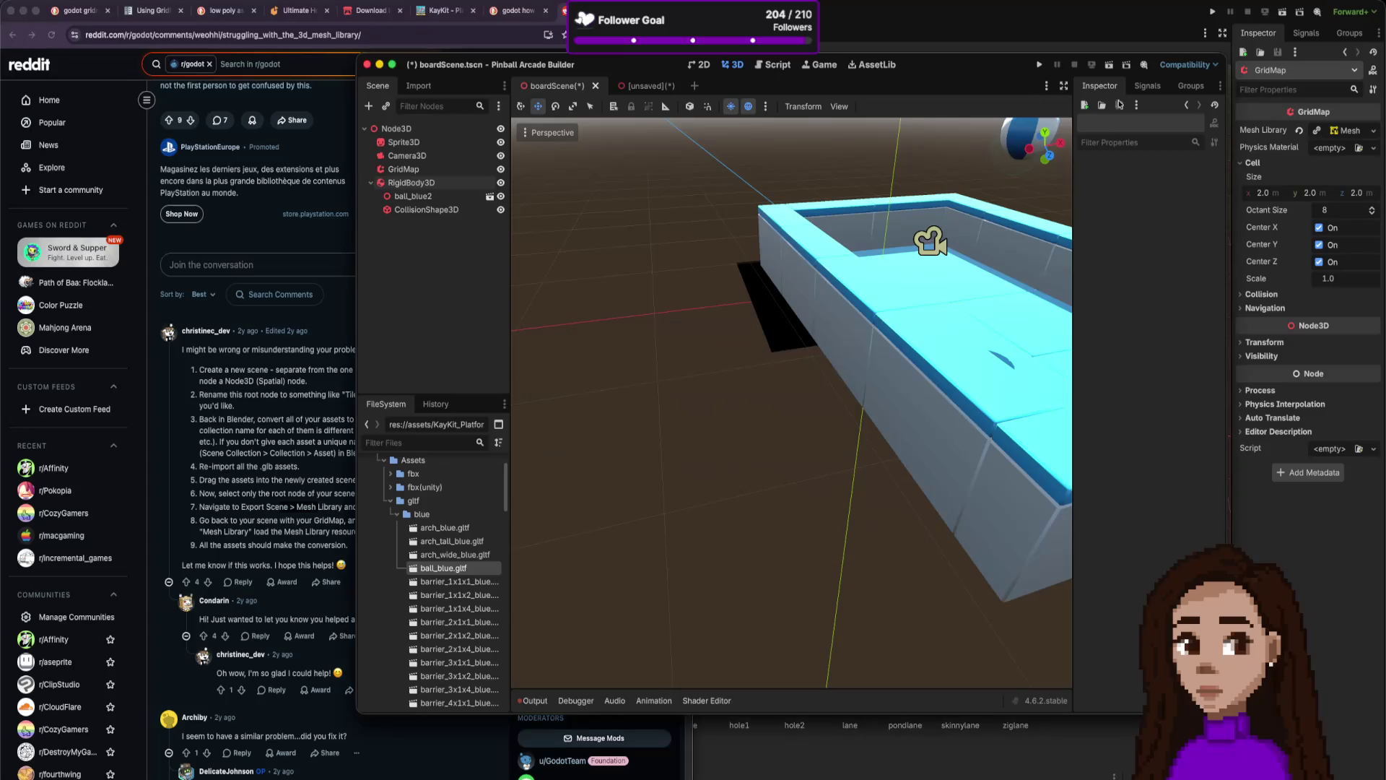
pyautogui.click(1109, 64)
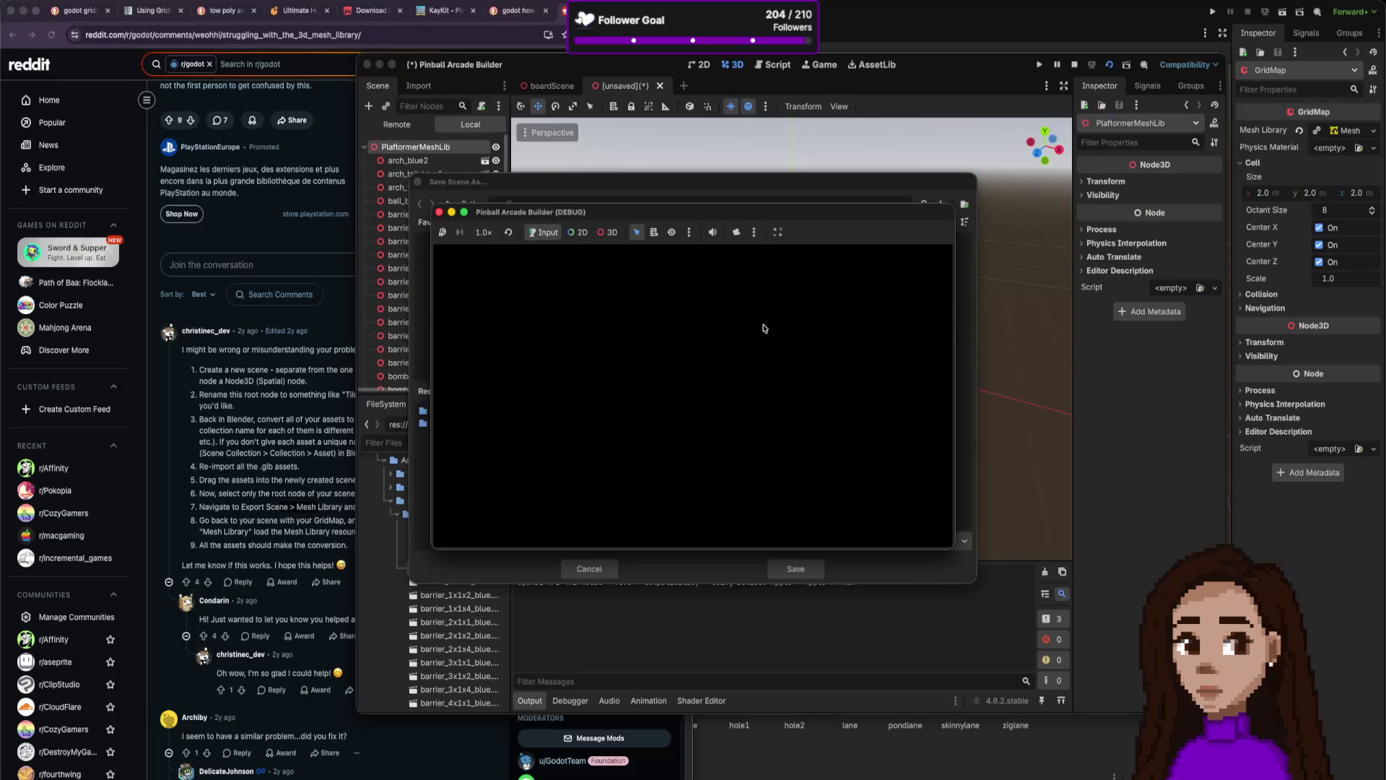
pyautogui.click(439, 212)
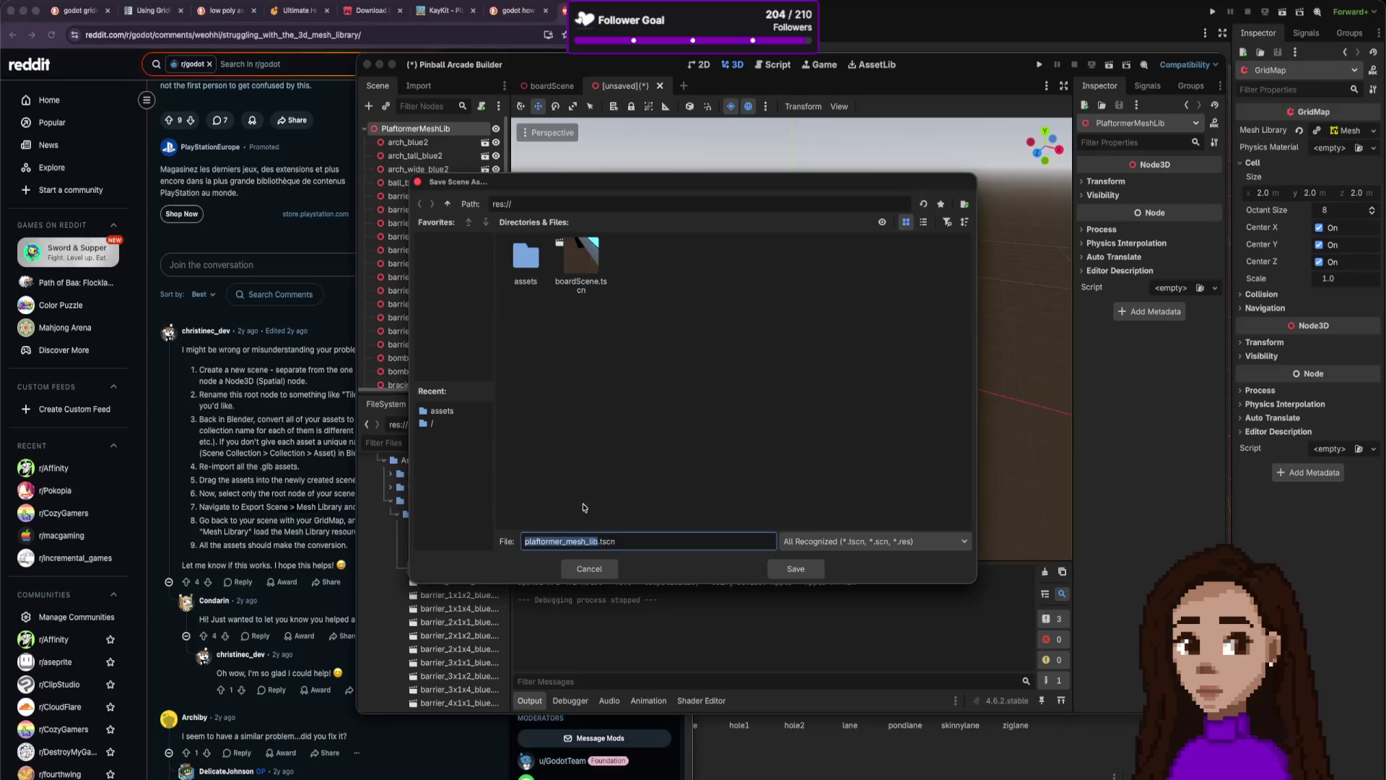
pyautogui.click(616, 566)
pyautogui.scroll(10, 859, 304)
pyautogui.scroll(3, 843, 304)
pyautogui.scroll(-6, 843, 305)
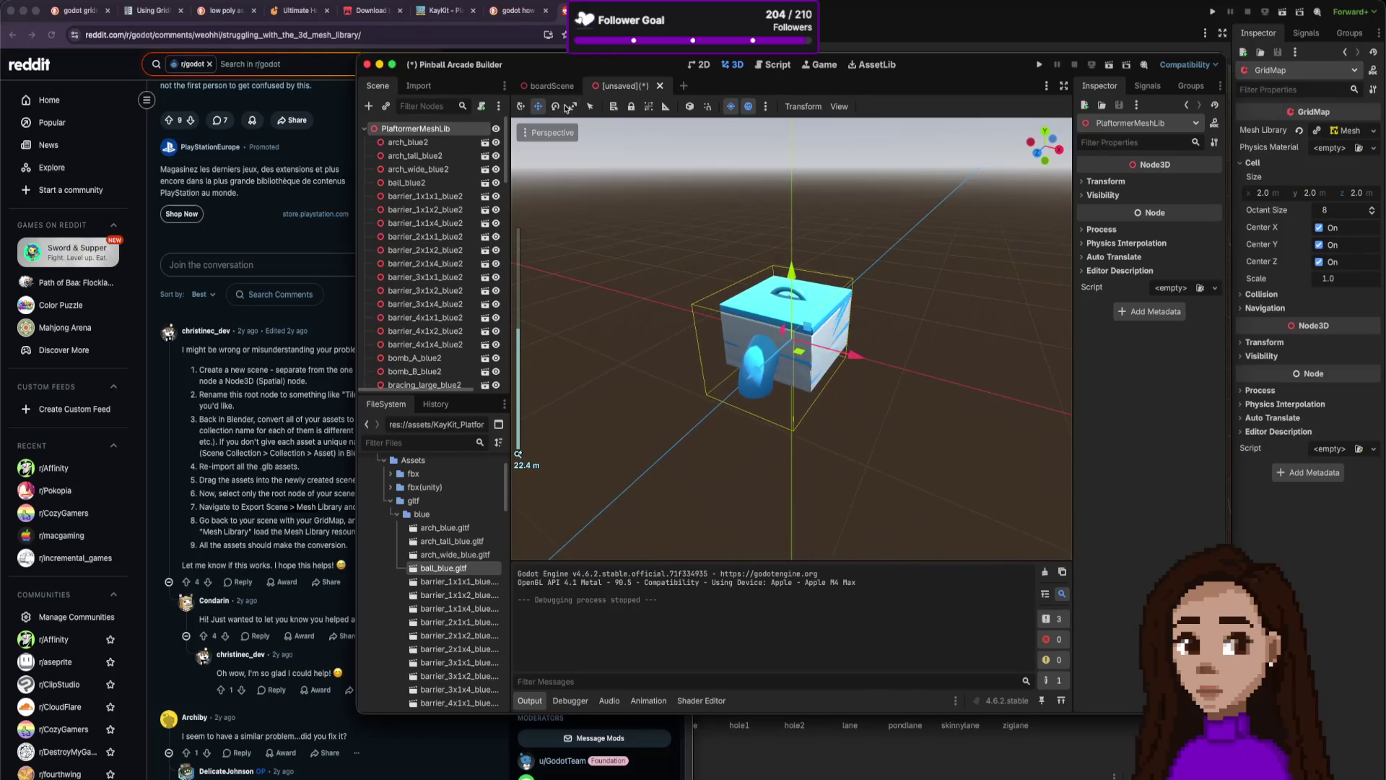
pyautogui.click(552, 85)
pyautogui.scroll(-5, 949, 227)
pyautogui.scroll(1, 949, 226)
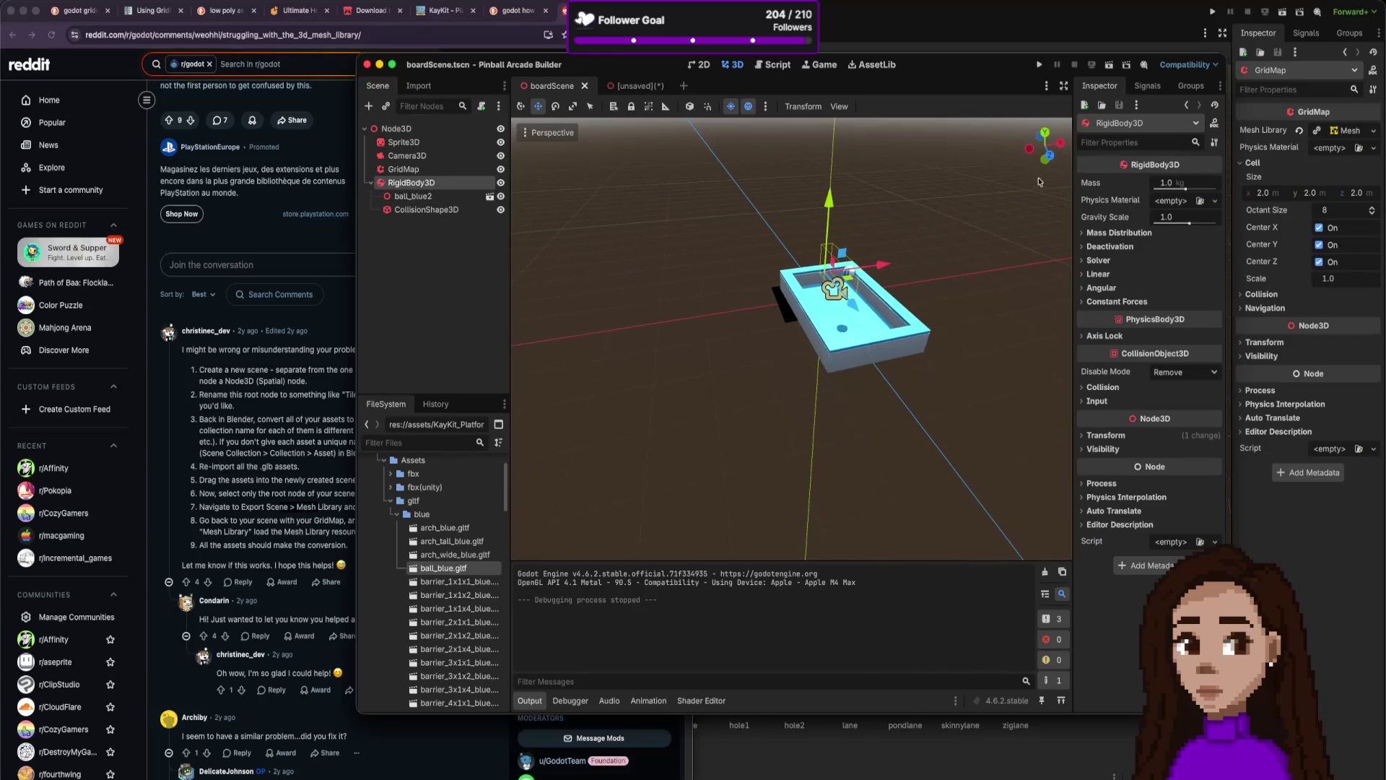
# Move the Camera3D higher and about 5.1 units further back, then run the current scene.
pyautogui.click(433, 156)
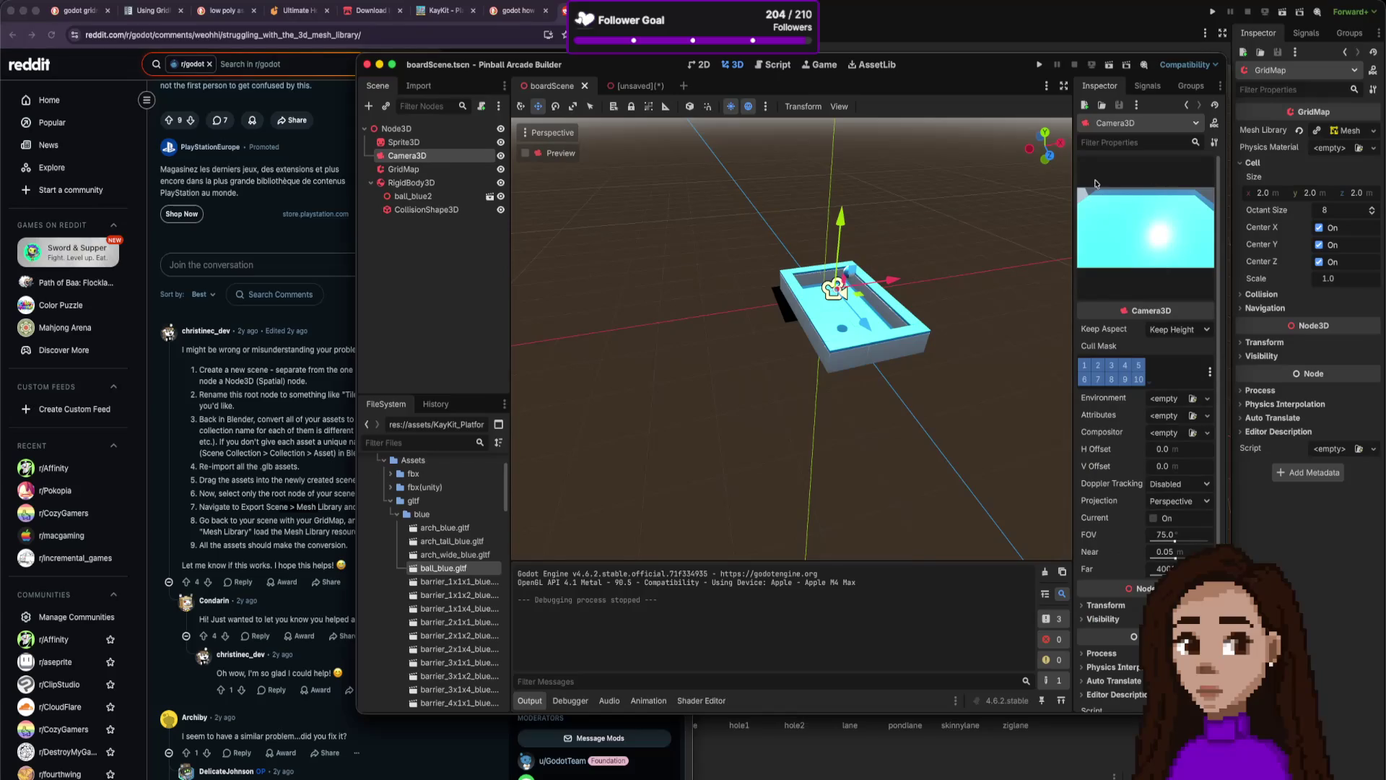
pyautogui.moveTo(864, 324)
pyautogui.mouseDown()
pyautogui.moveTo(870, 261)
pyautogui.moveTo(915, 280)
pyautogui.mouseUp()
pyautogui.moveTo(894, 191); pyautogui.dragTo(895, 176)
pyautogui.moveTo(919, 280); pyautogui.dragTo(944, 295)
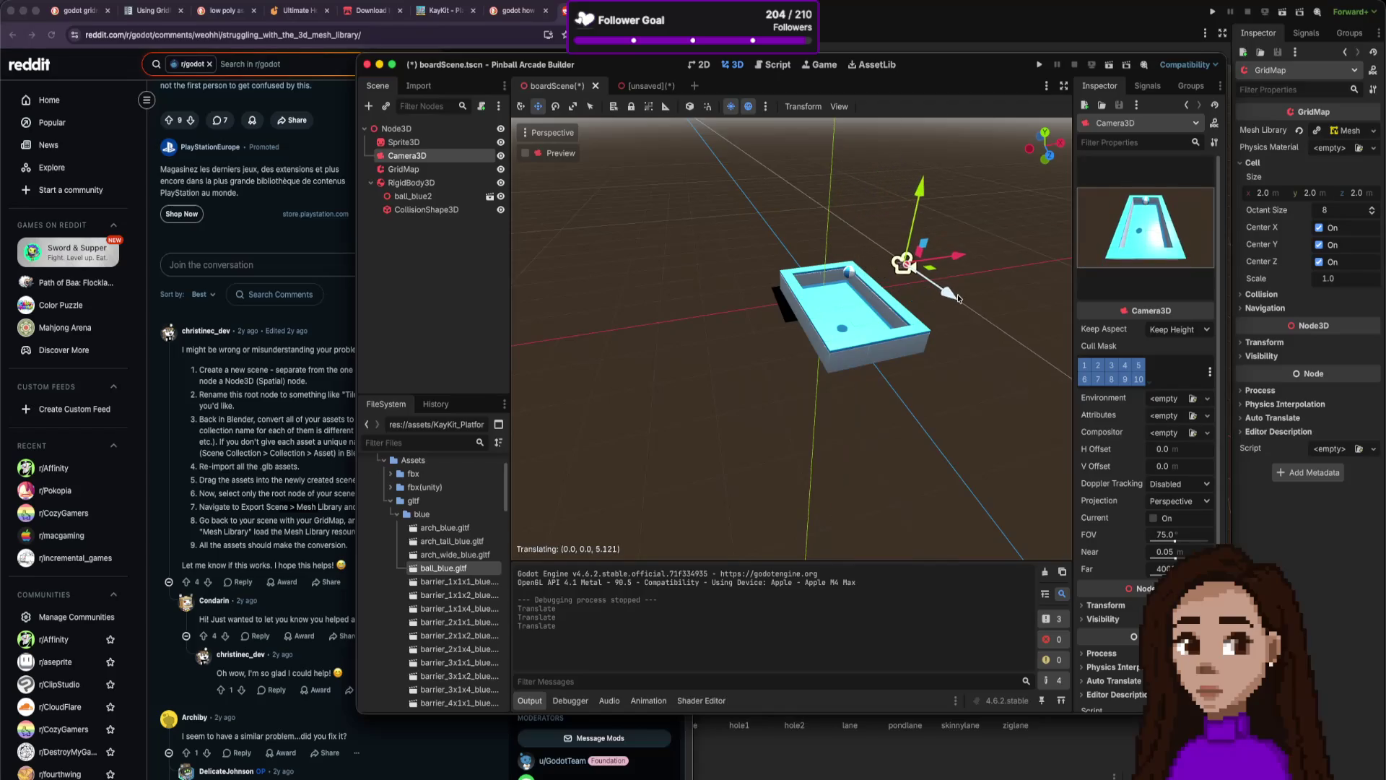
pyautogui.click(1110, 67)
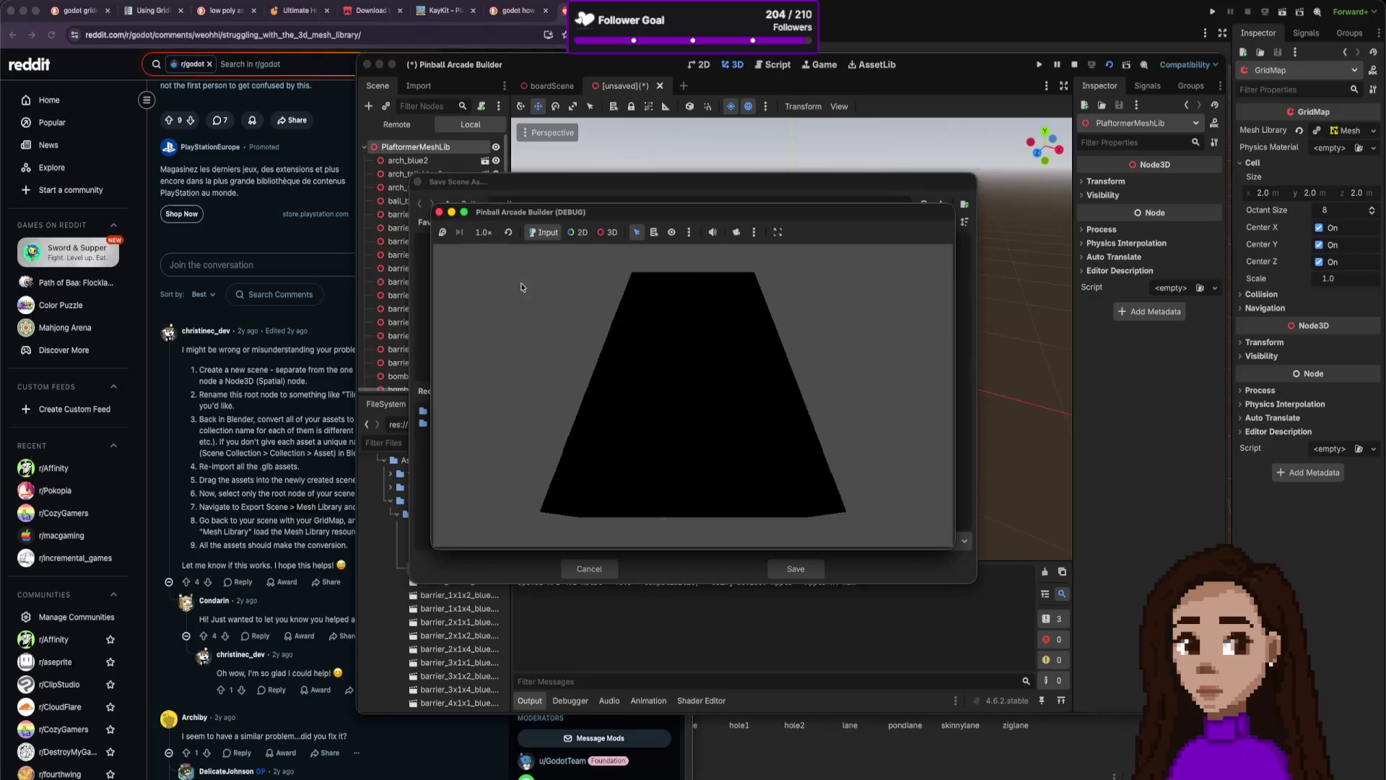
# Stop the debug run, skip saving, and save the mesh library with Ctrl+S as plaftormerMeshLib.tscn.
pyautogui.click(439, 213)
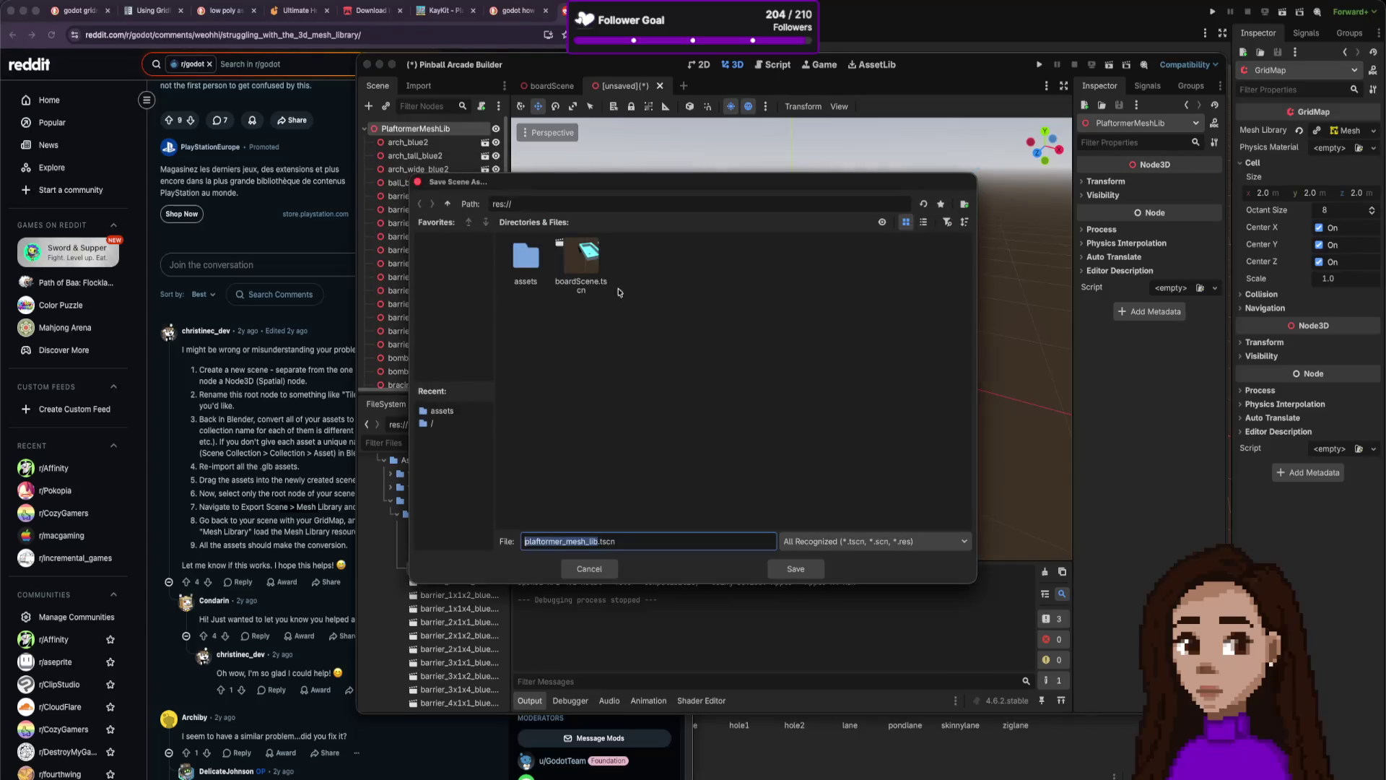
pyautogui.click(591, 568)
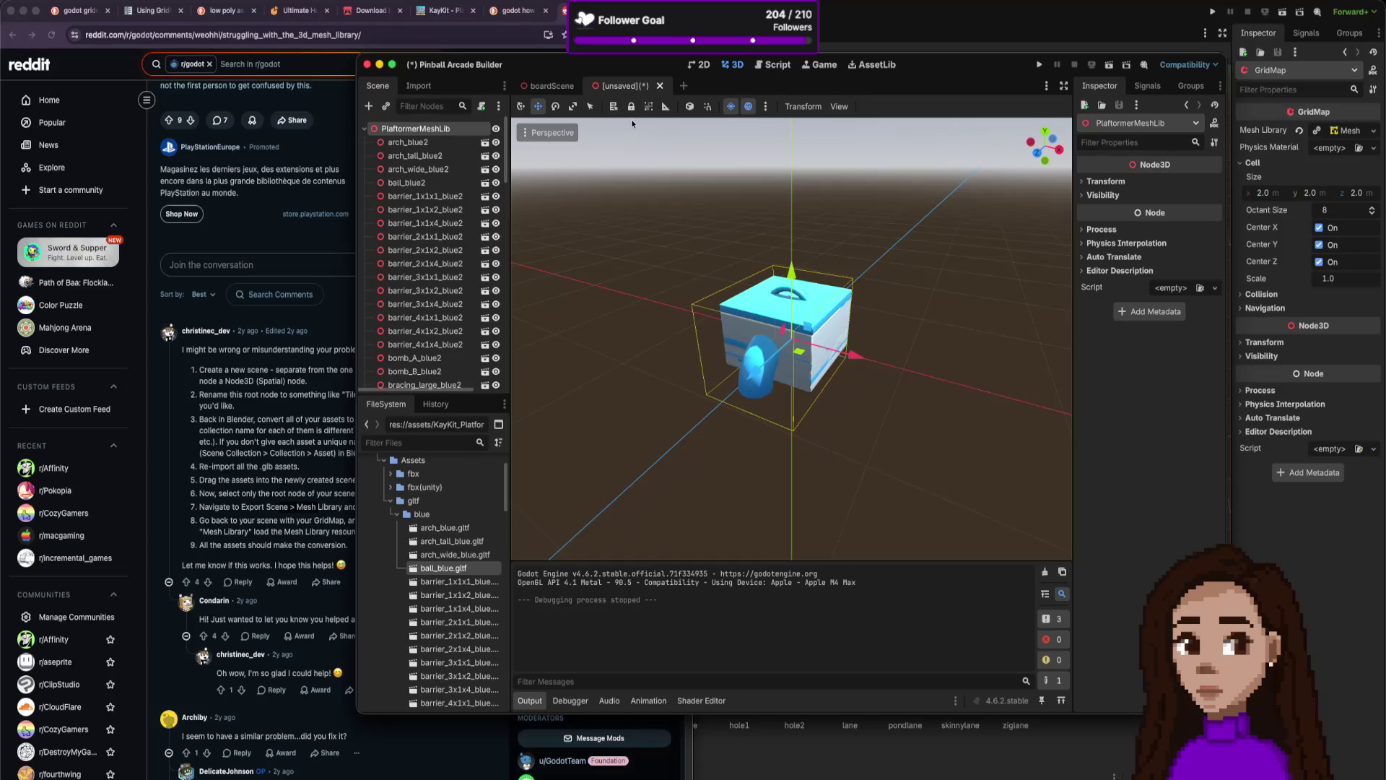
pyautogui.hotkey('ctrl', 's')
pyautogui.press('Left')
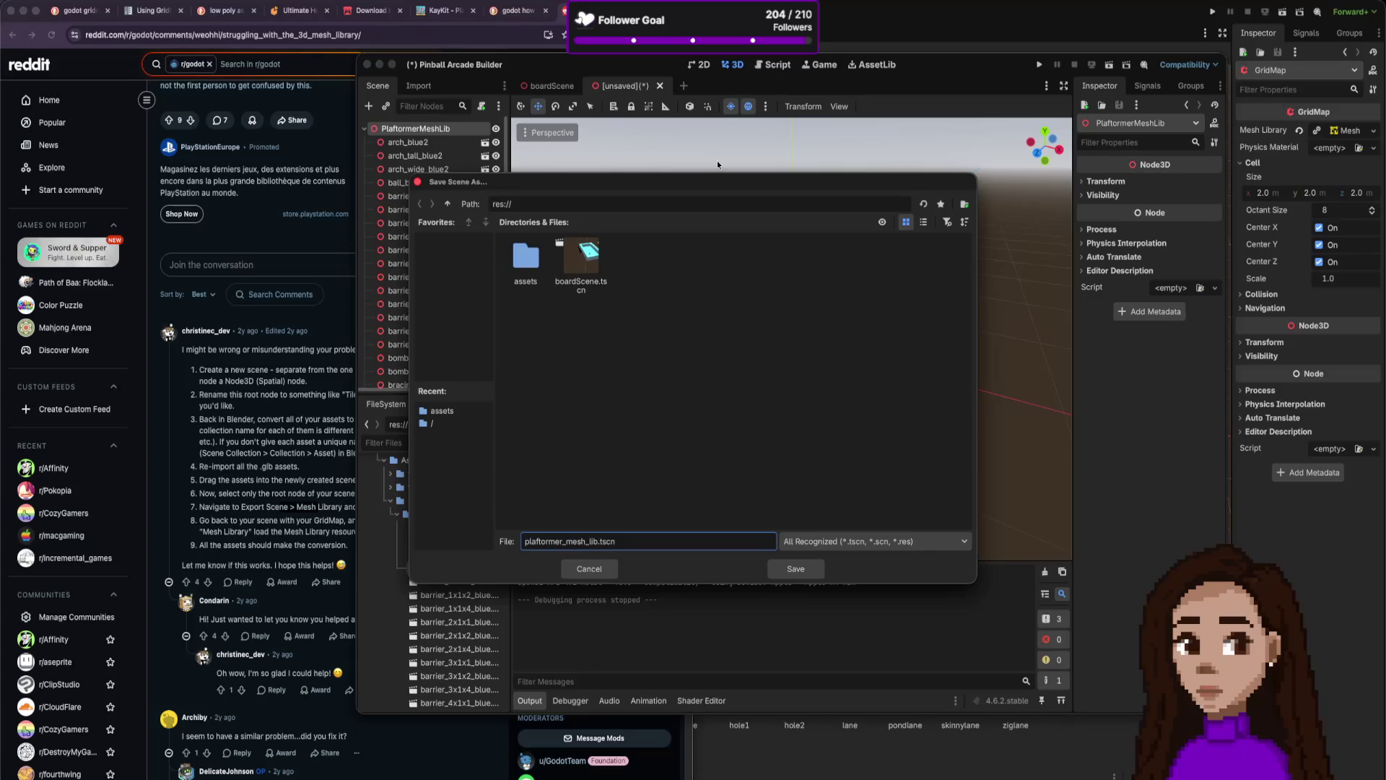
pyautogui.press('Delete')
pyautogui.press('Delete')
pyautogui.write('M')
pyautogui.press('BackSpace')
pyautogui.press('Return')
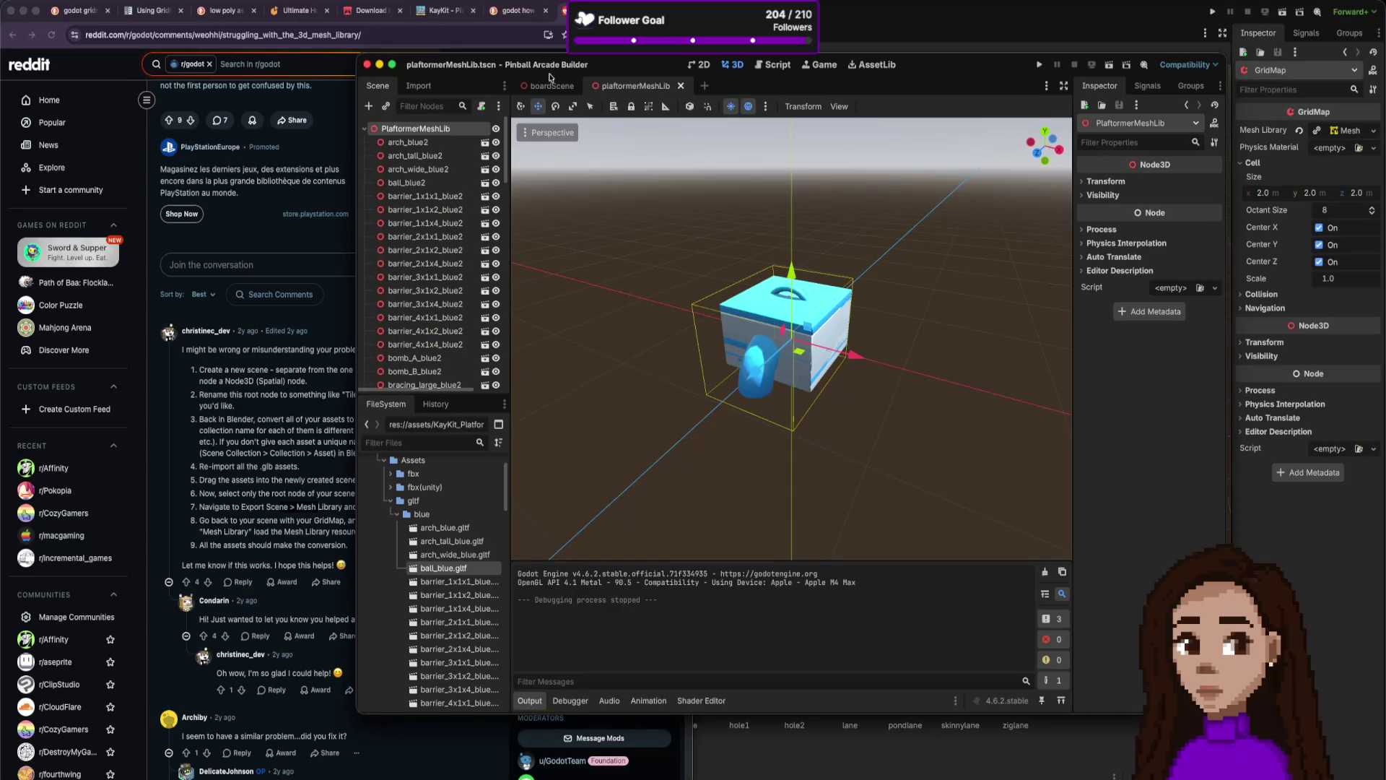
# Switch to boardScene and run it as the current scene, dismissing the main-scene prompt.
pyautogui.click(550, 86)
pyautogui.click(1040, 65)
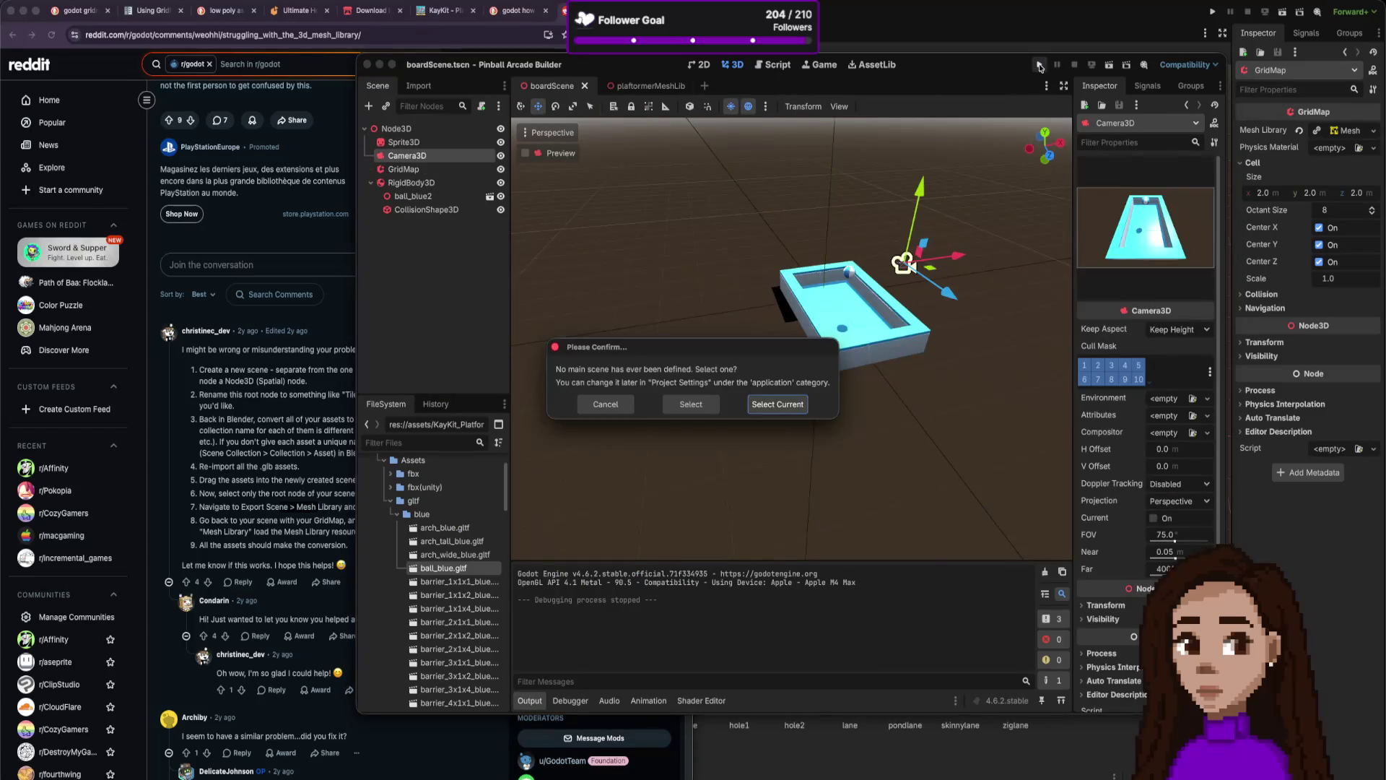
pyautogui.press('Escape')
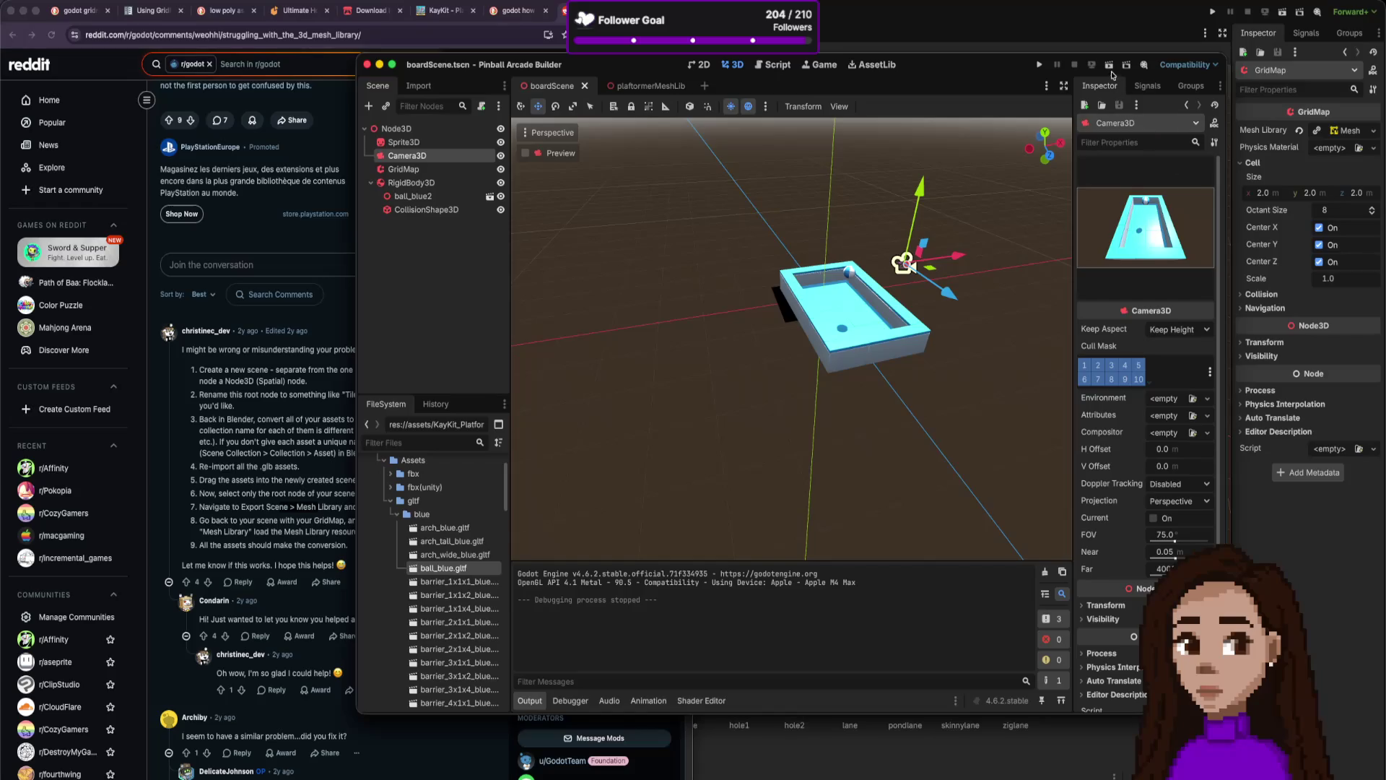
pyautogui.click(1110, 70)
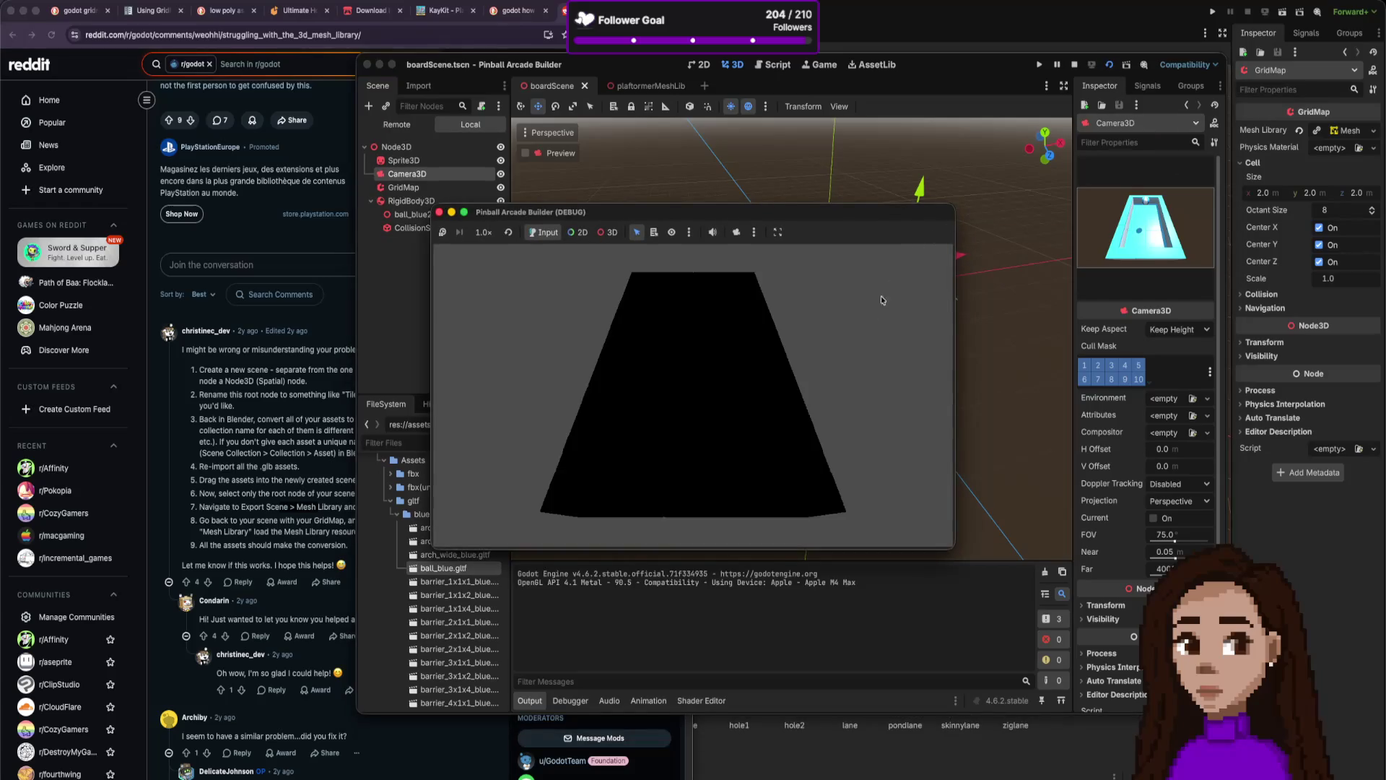
# Try the camera override with Manipulate From Editors, then turn it off and close the game window.
pyautogui.click(737, 232)
pyautogui.click(756, 232)
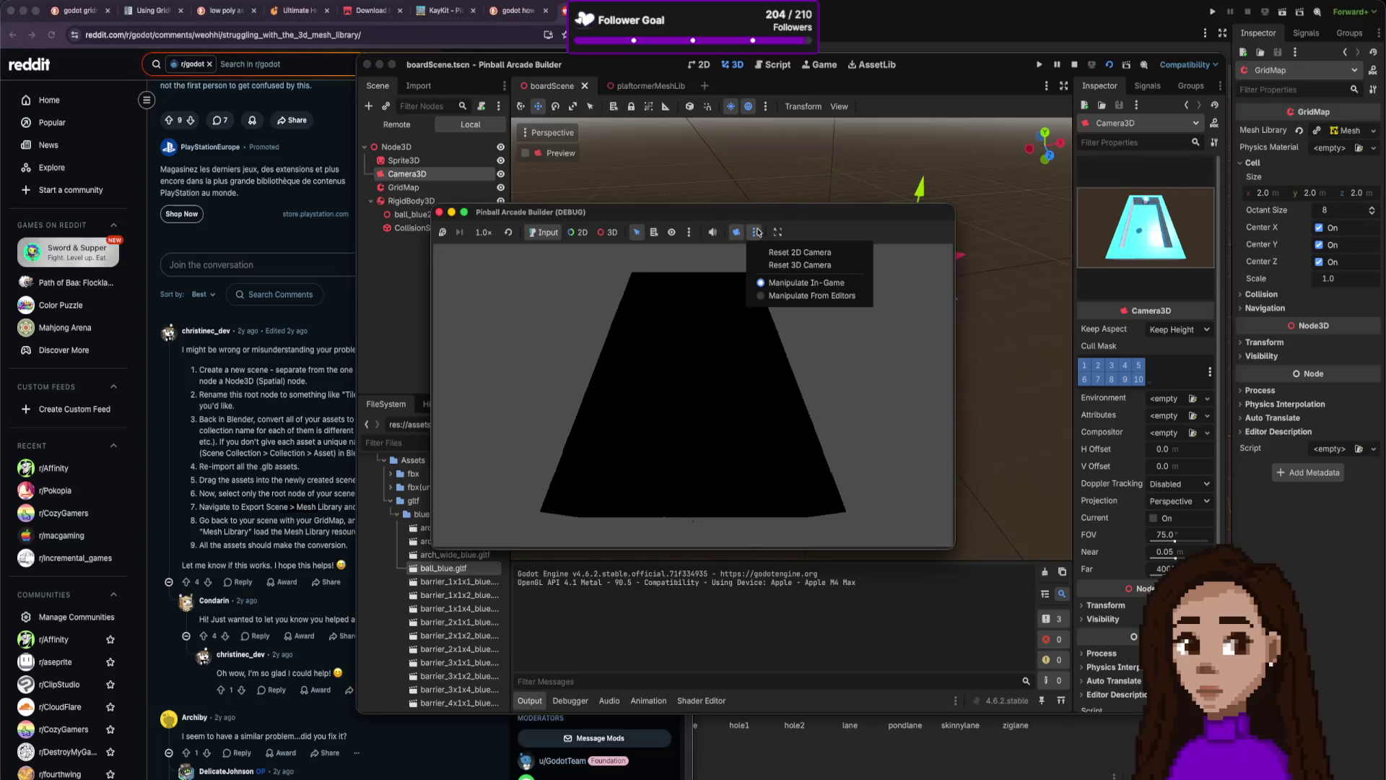
pyautogui.click(757, 232)
pyautogui.click(756, 233)
pyautogui.click(780, 296)
pyautogui.click(755, 232)
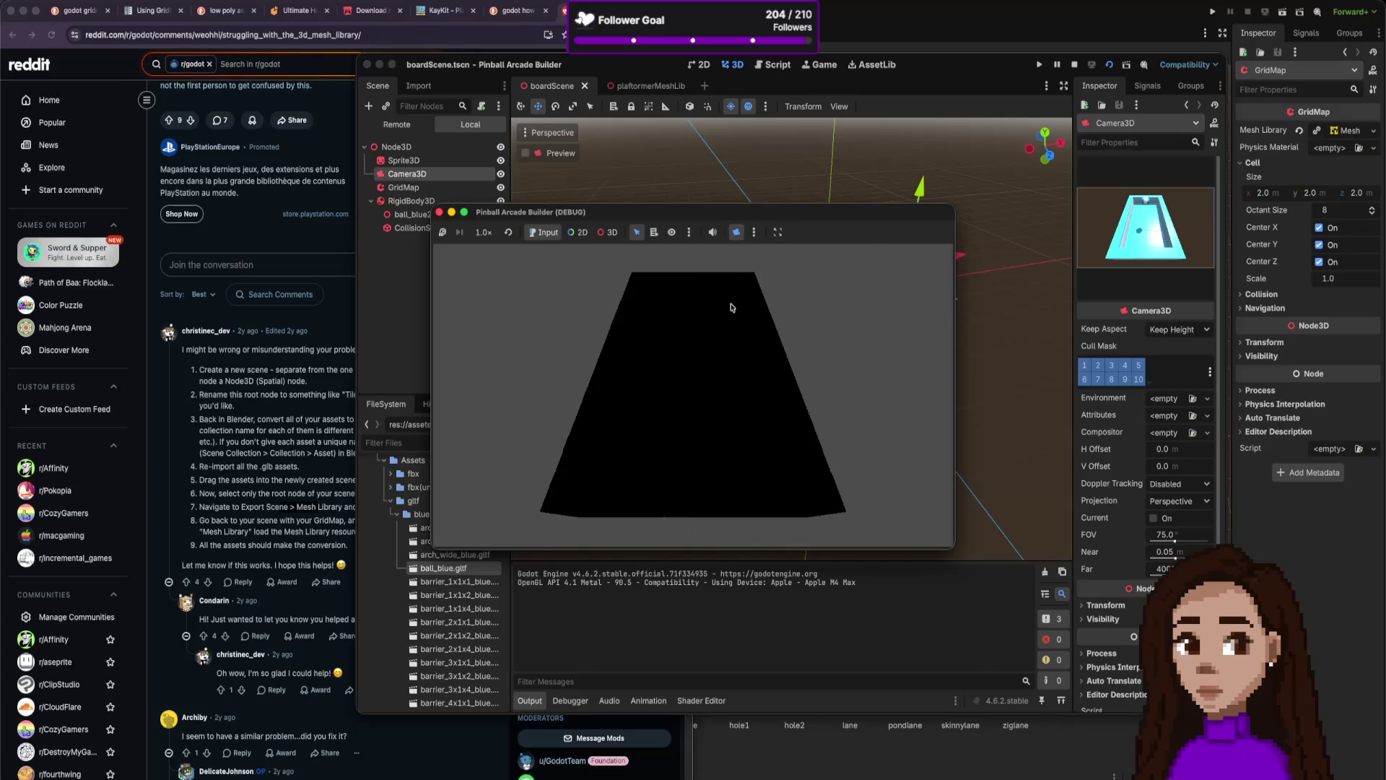
pyautogui.click(735, 232)
pyautogui.click(439, 212)
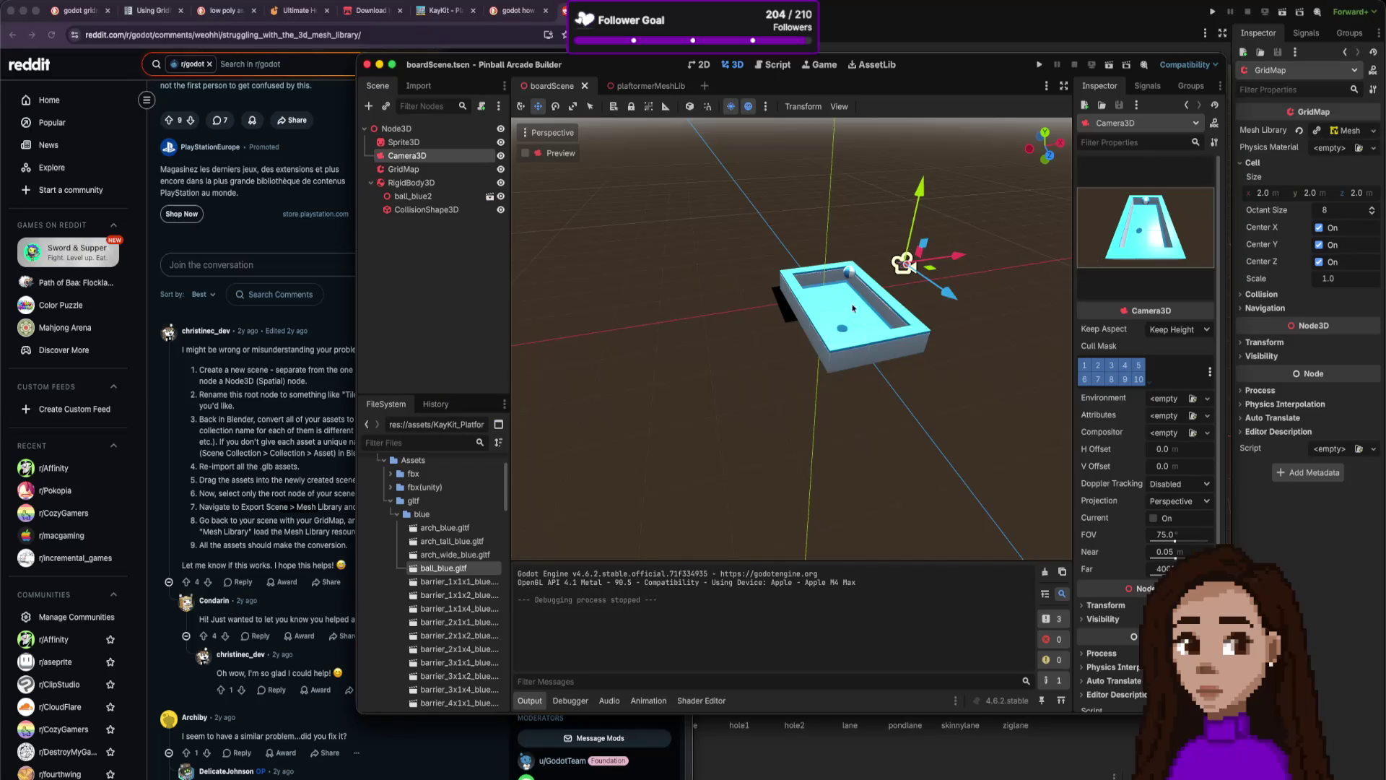
# Add a DirectionalLight3D node to the board scene.
pyautogui.click(435, 251)
pyautogui.hotkey('ctrl', 'a')
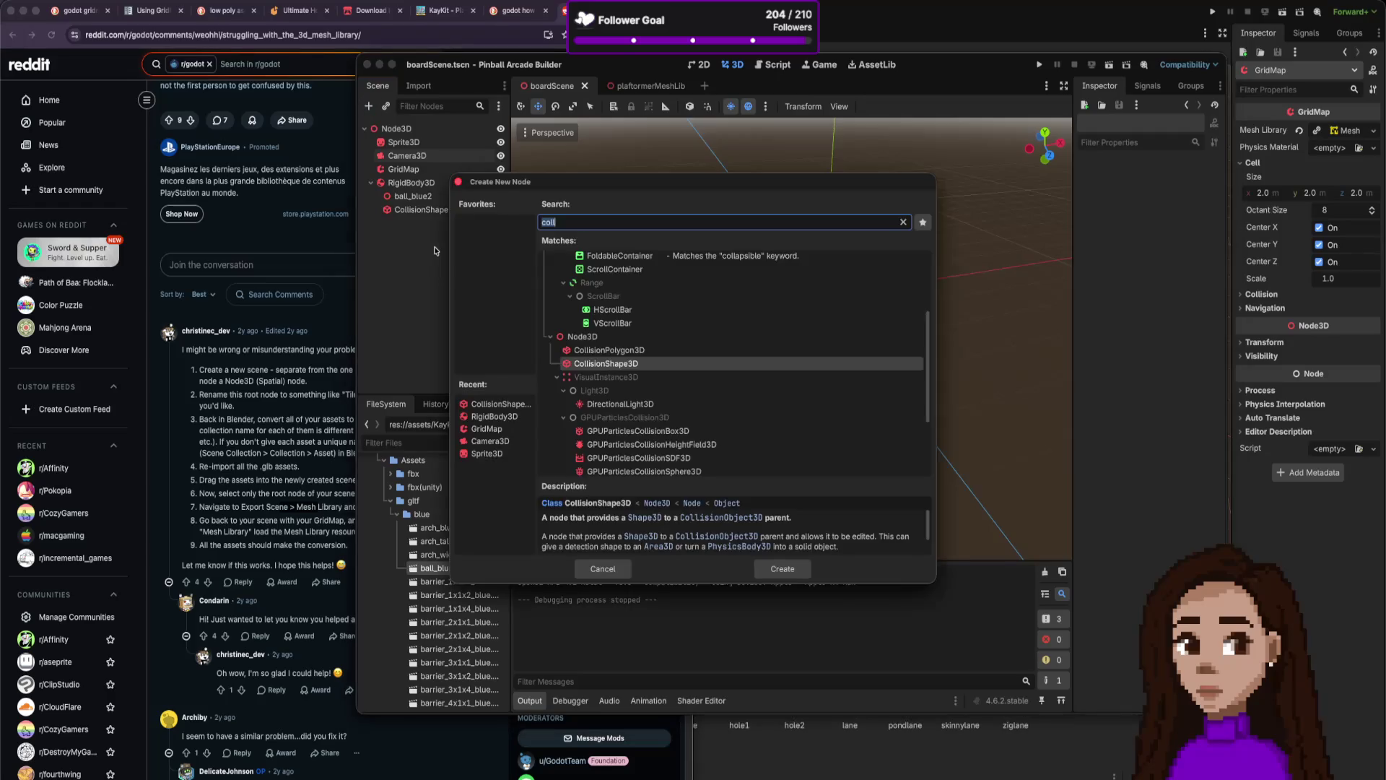
pyautogui.write('lig')
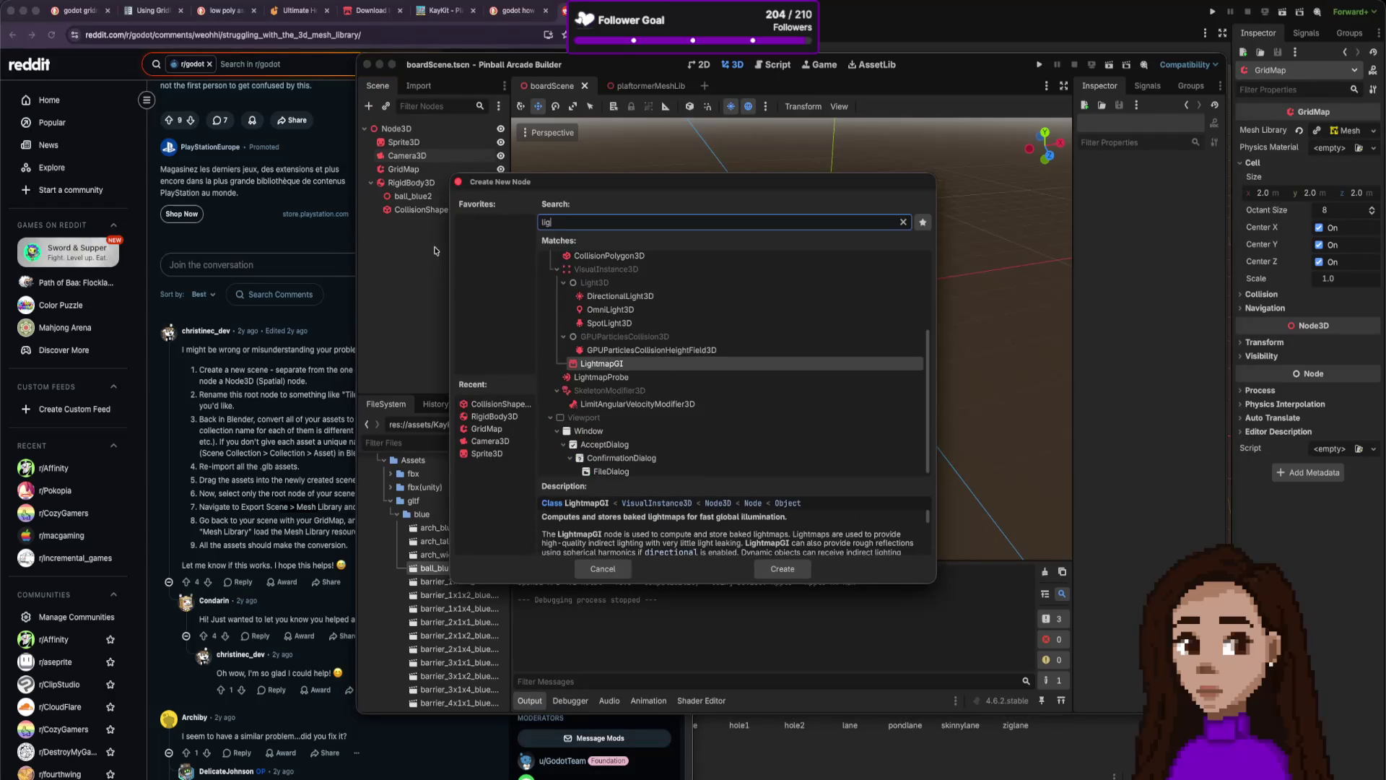
pyautogui.write('ht')
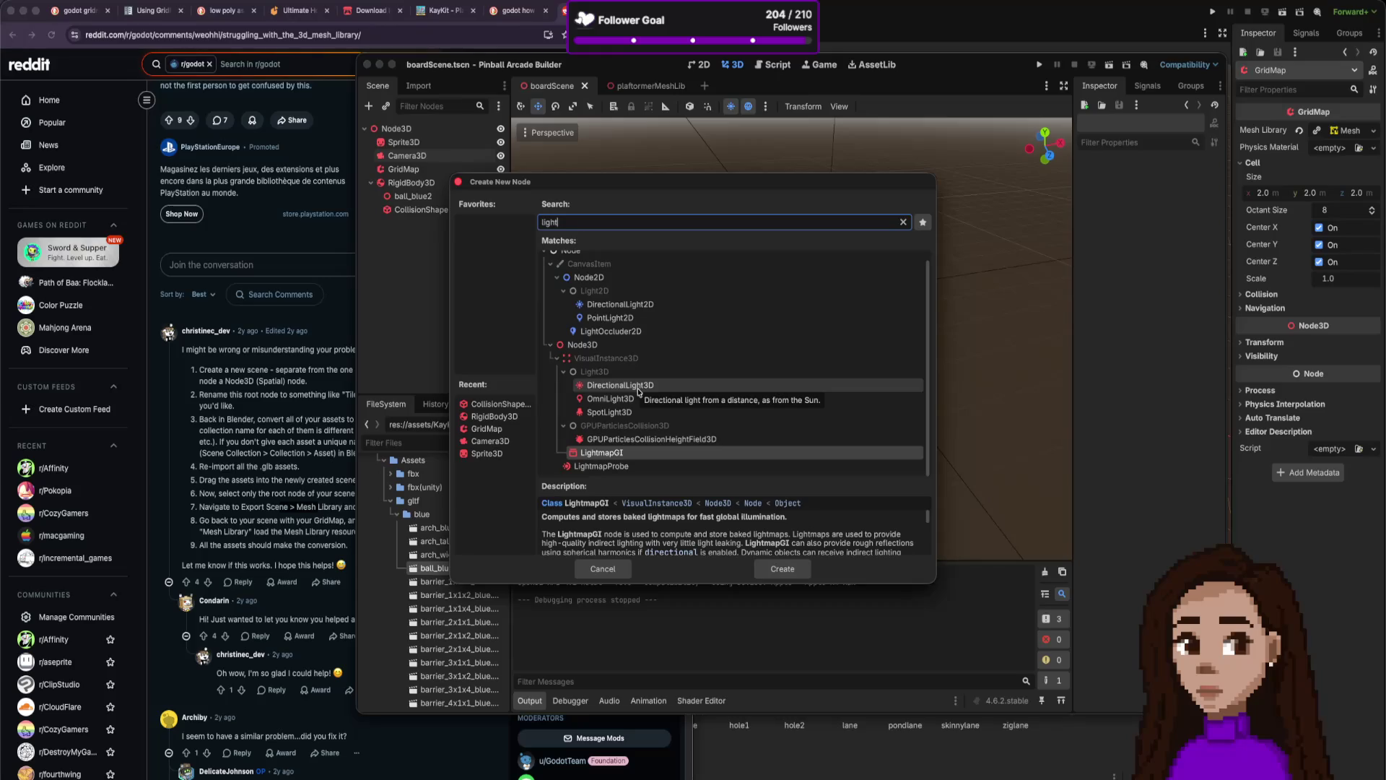
pyautogui.click(638, 392)
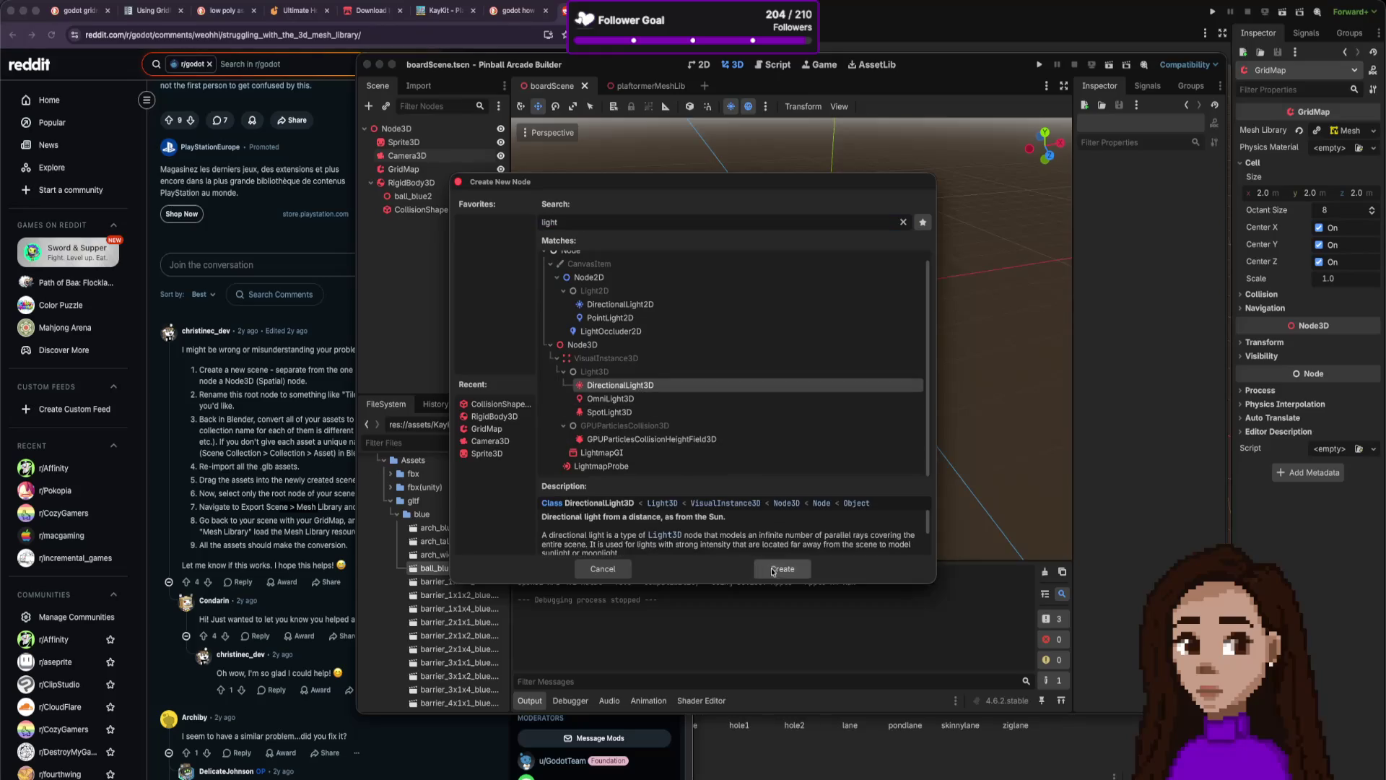
pyautogui.click(770, 569)
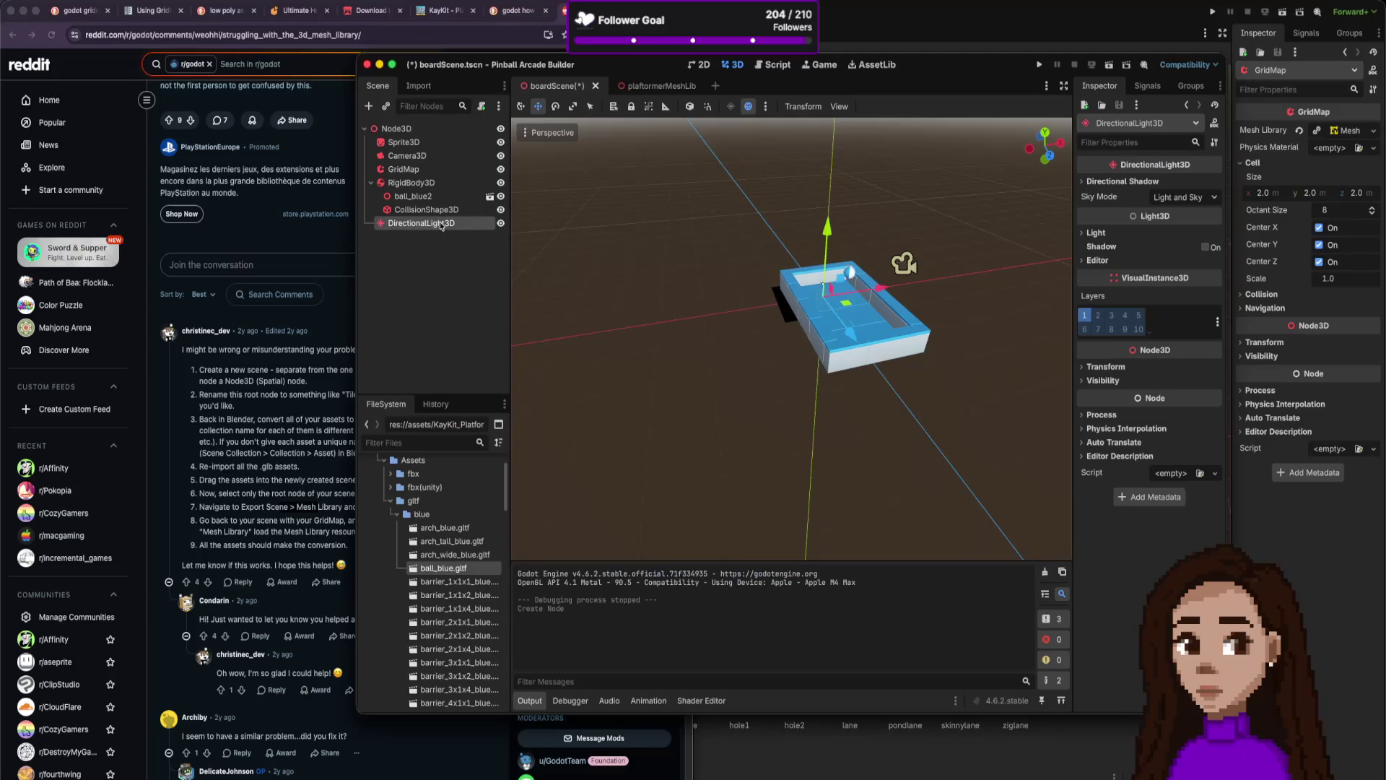
# Raise the DirectionalLight3D above the board, then save, test-run and stop the game.
pyautogui.moveTo(828, 231); pyautogui.dragTo(835, 122)
pyautogui.moveTo(839, 85); pyautogui.dragTo(880, 118)
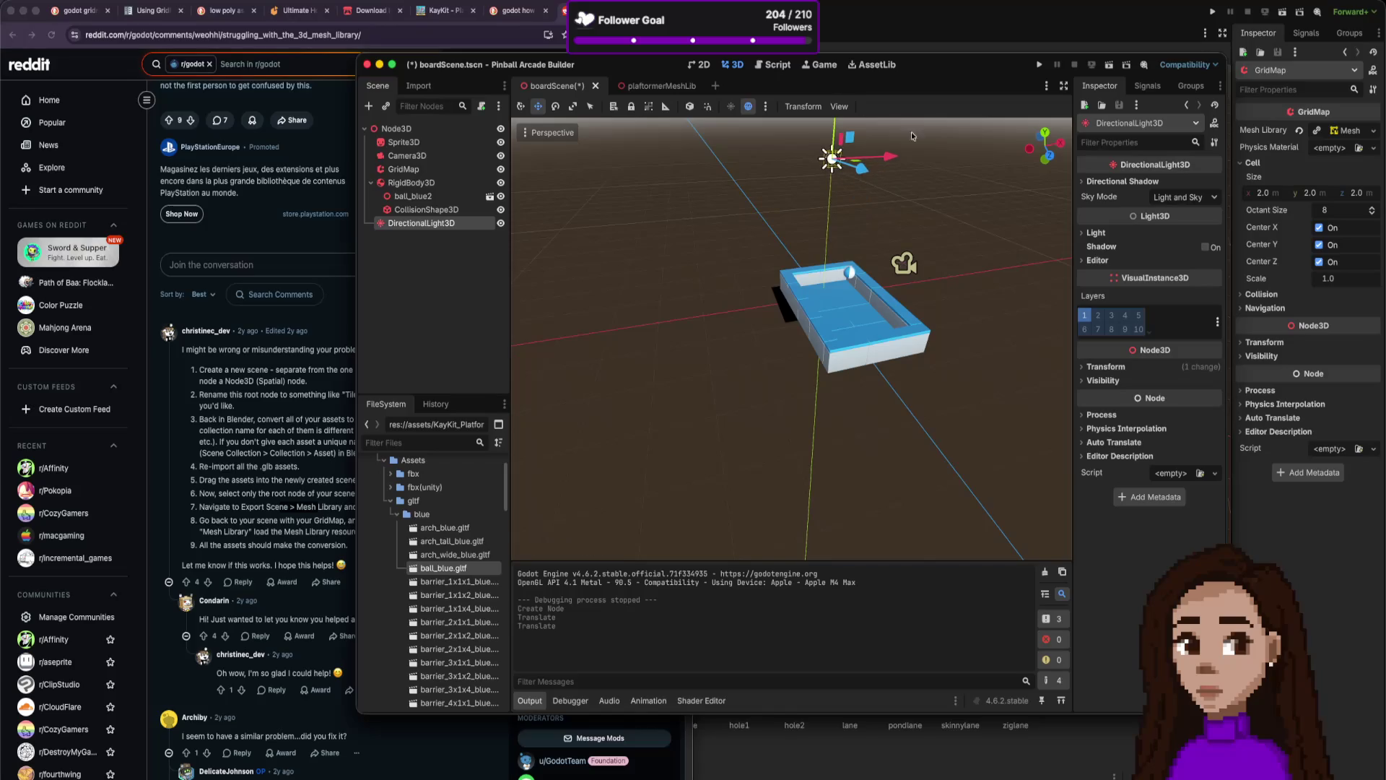
pyautogui.click(1040, 65)
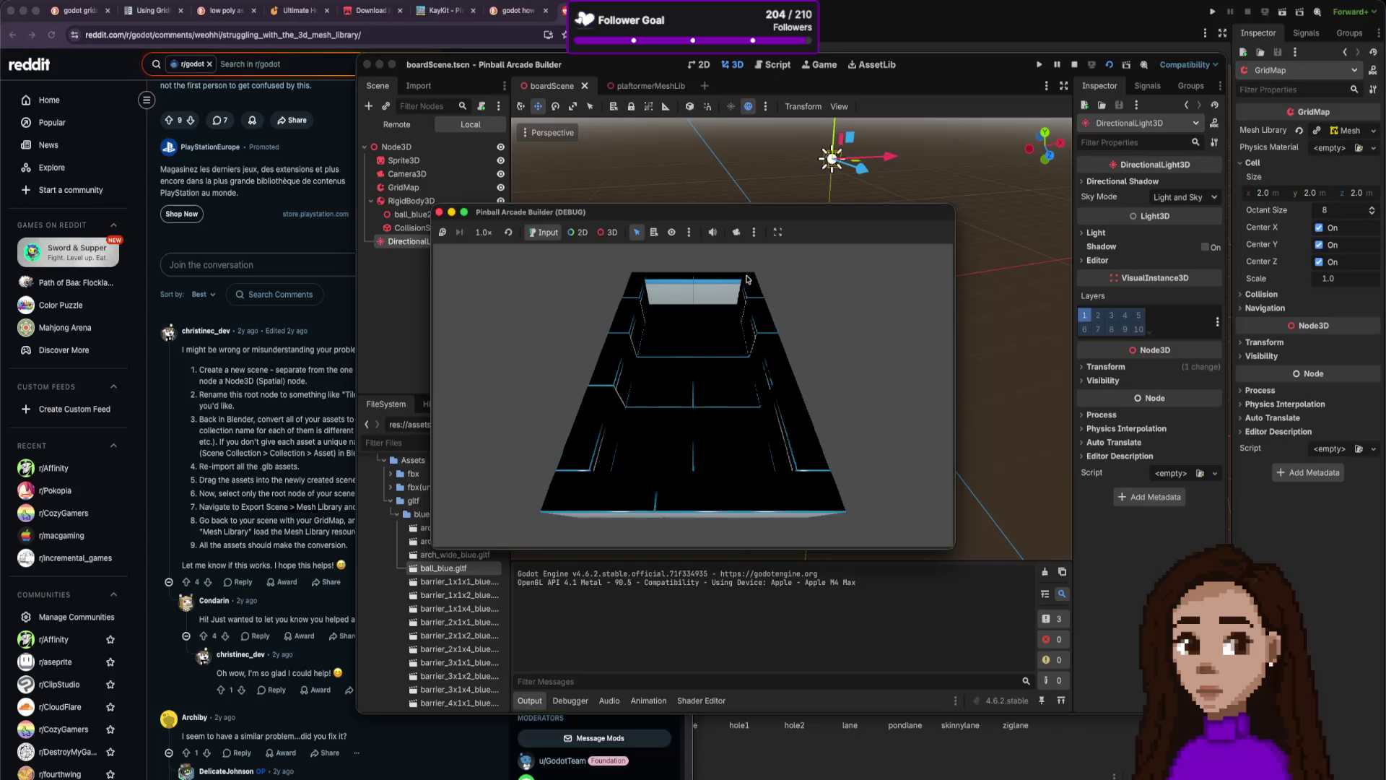
pyautogui.click(438, 212)
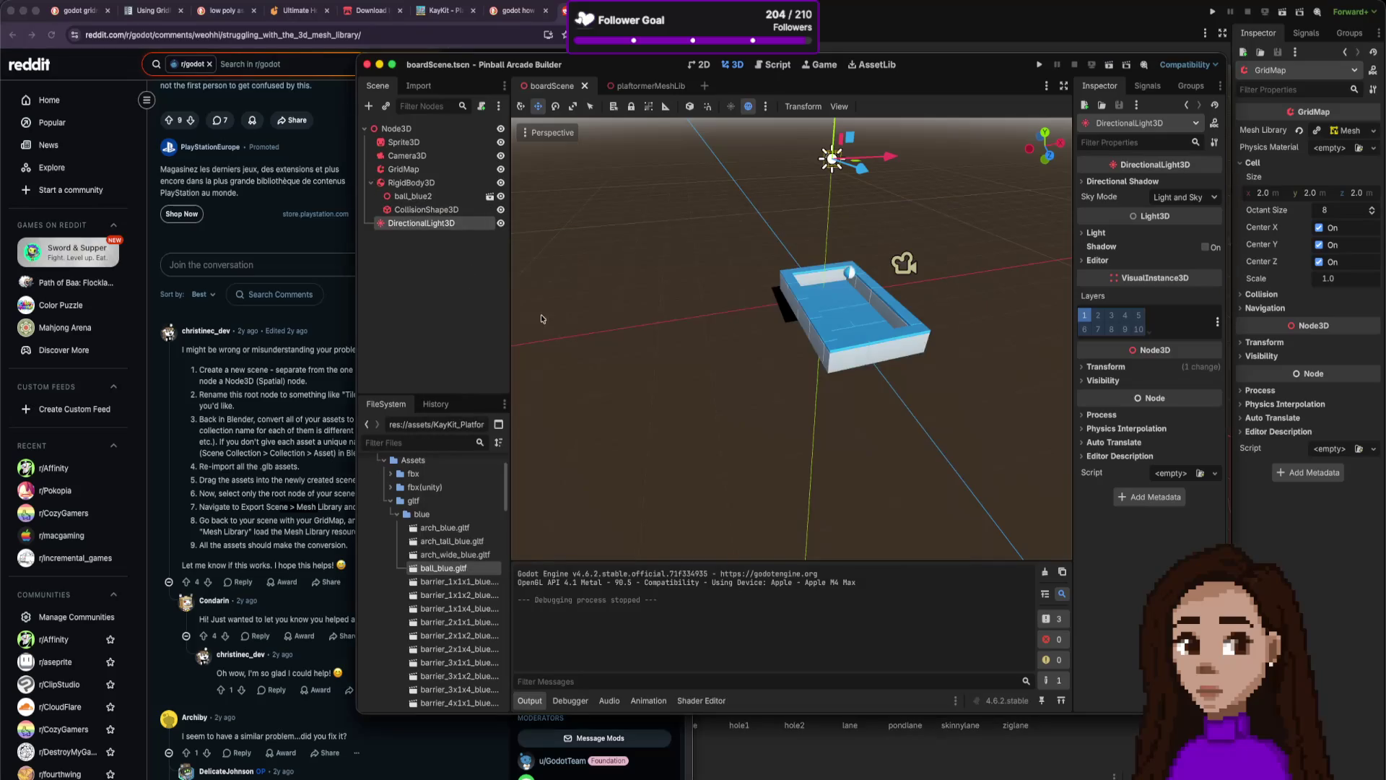
pyautogui.doubleClick(457, 569)
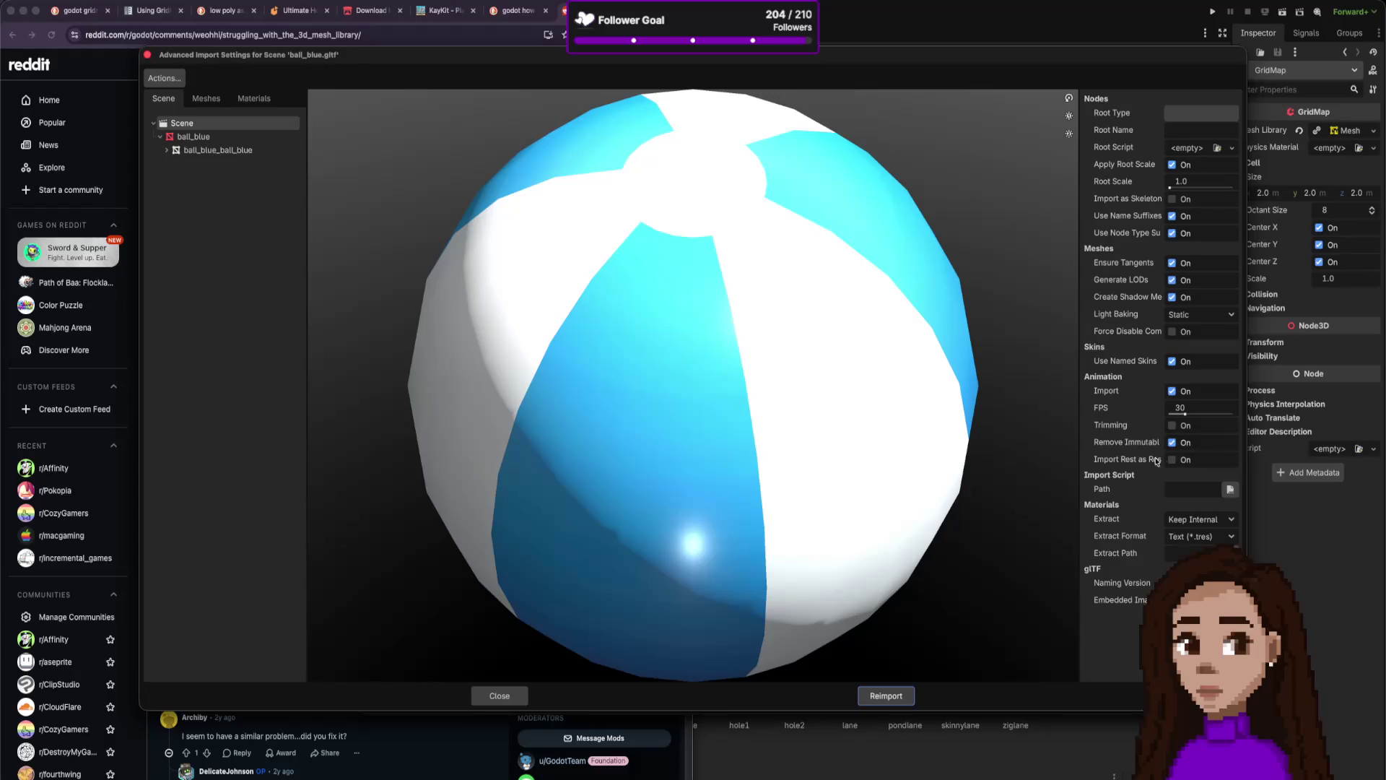
pyautogui.moveTo(1149, 462)
pyautogui.scroll(-2, 1007, 328)
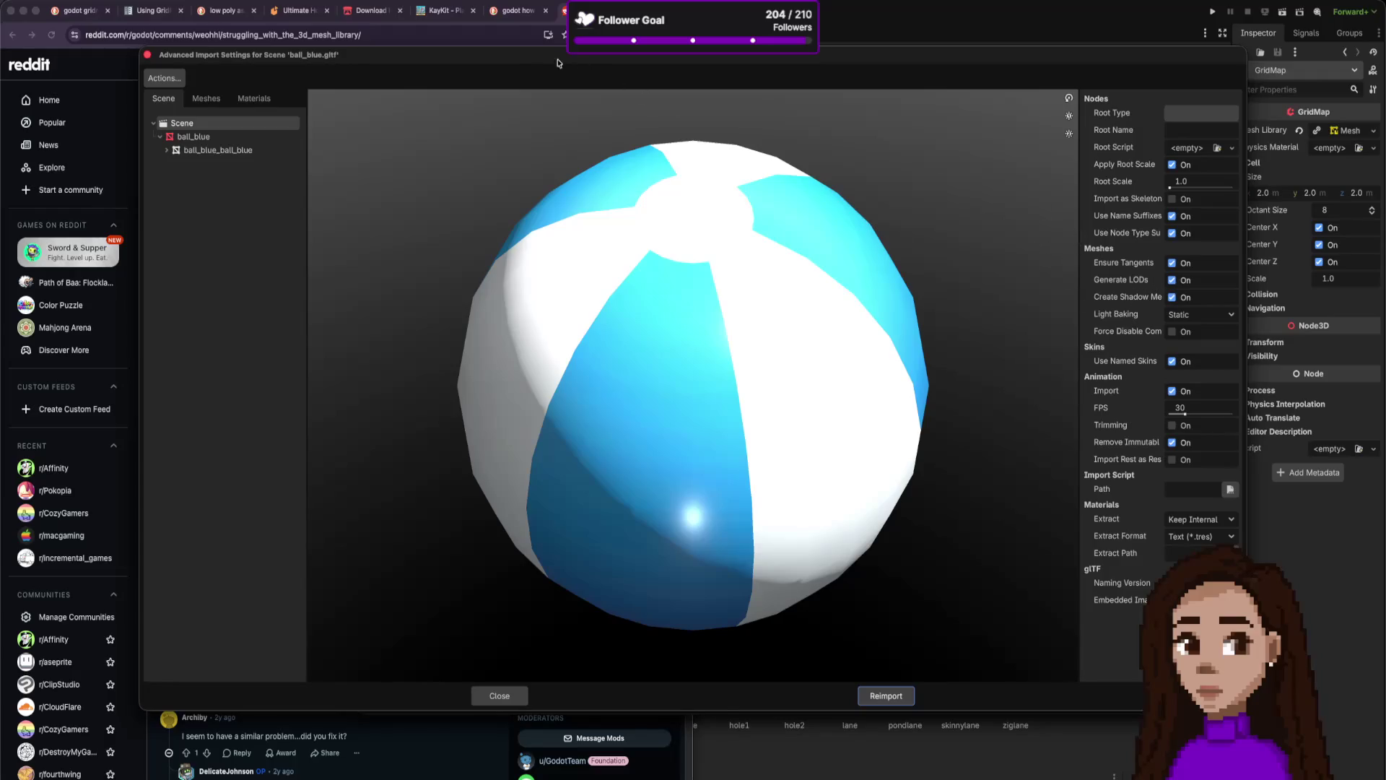
pyautogui.click(148, 57)
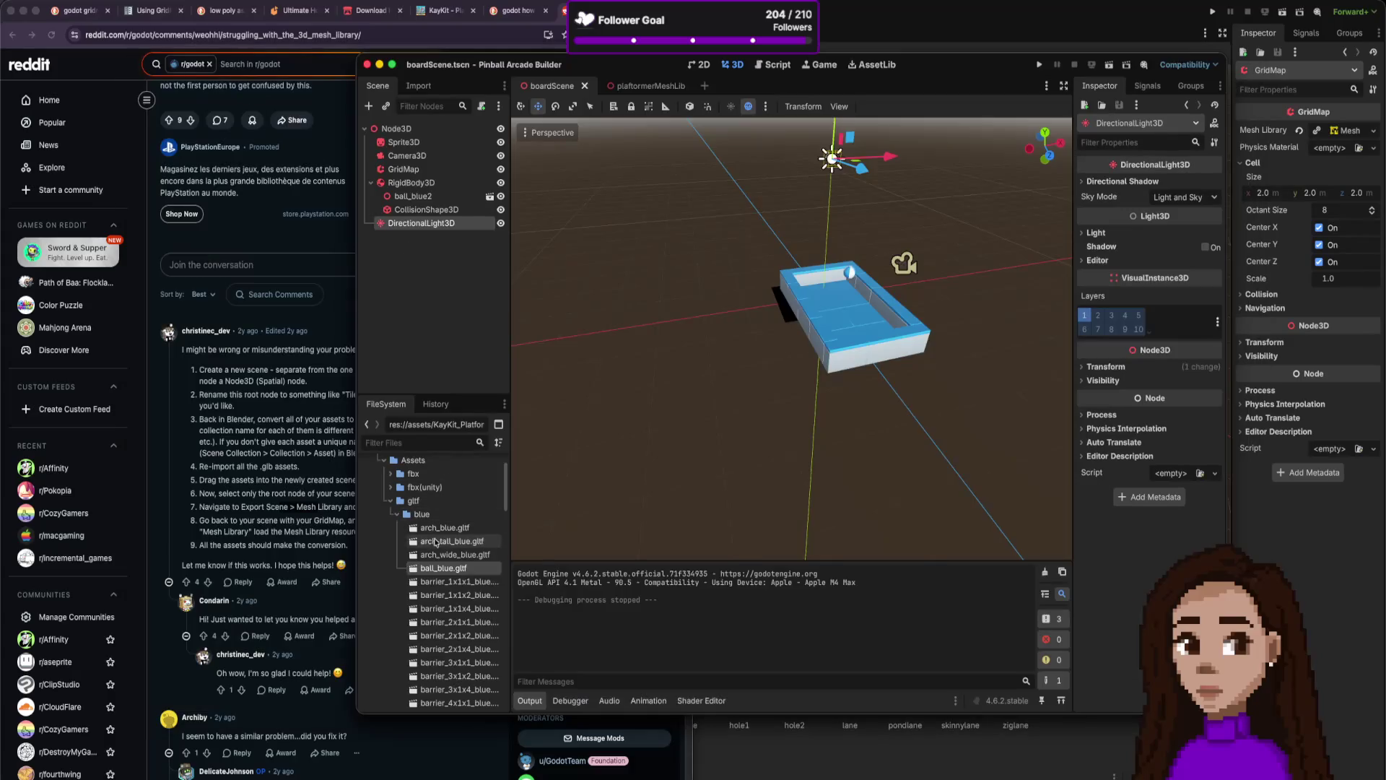
pyautogui.rightClick(441, 570)
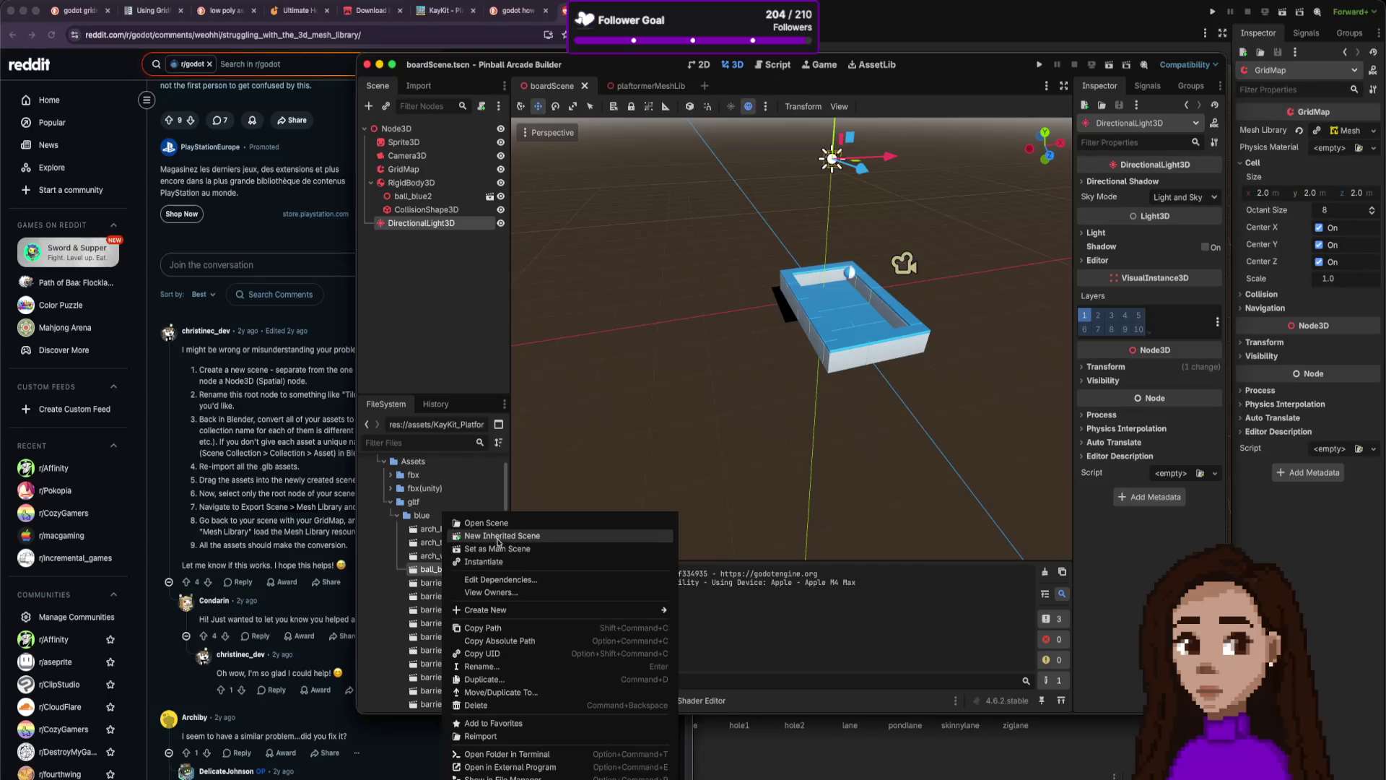
pyautogui.click(515, 134)
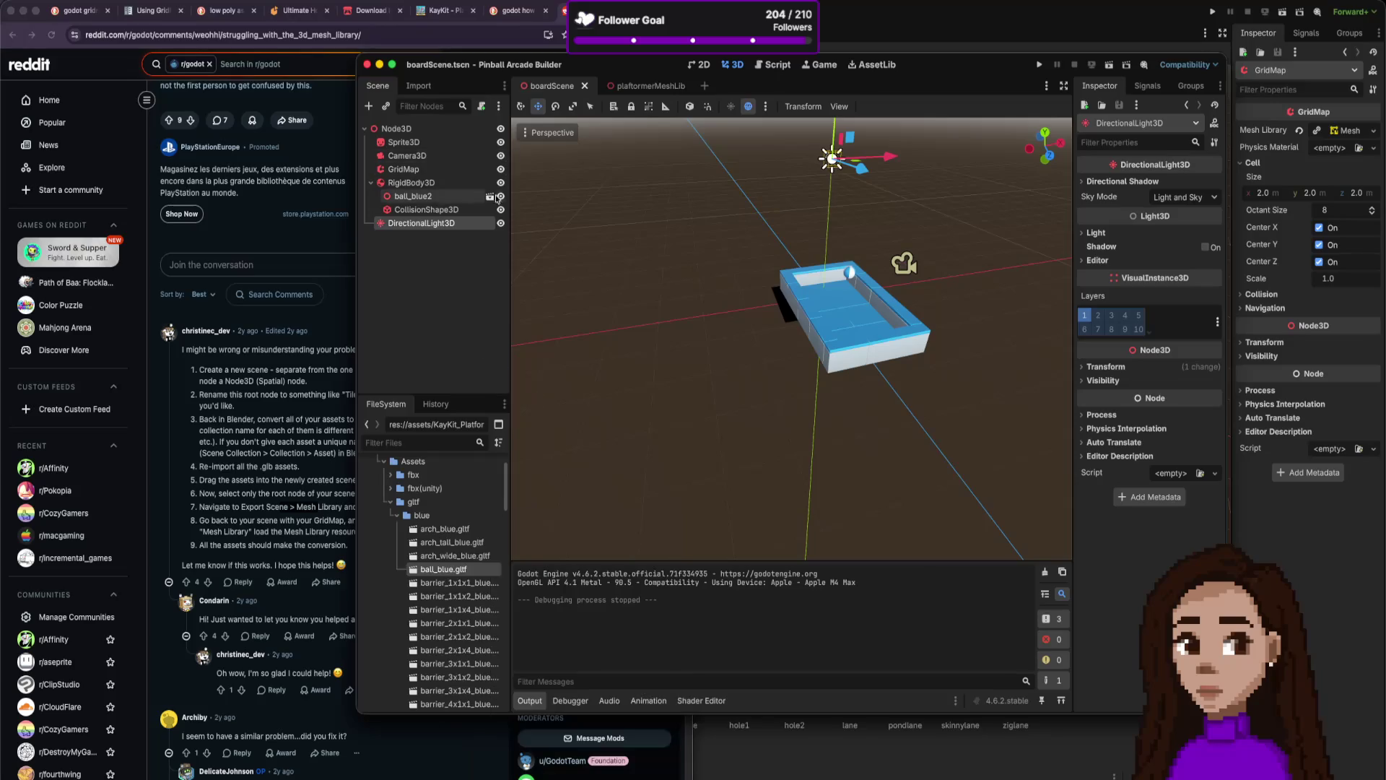
pyautogui.scroll(-1, 578, 291)
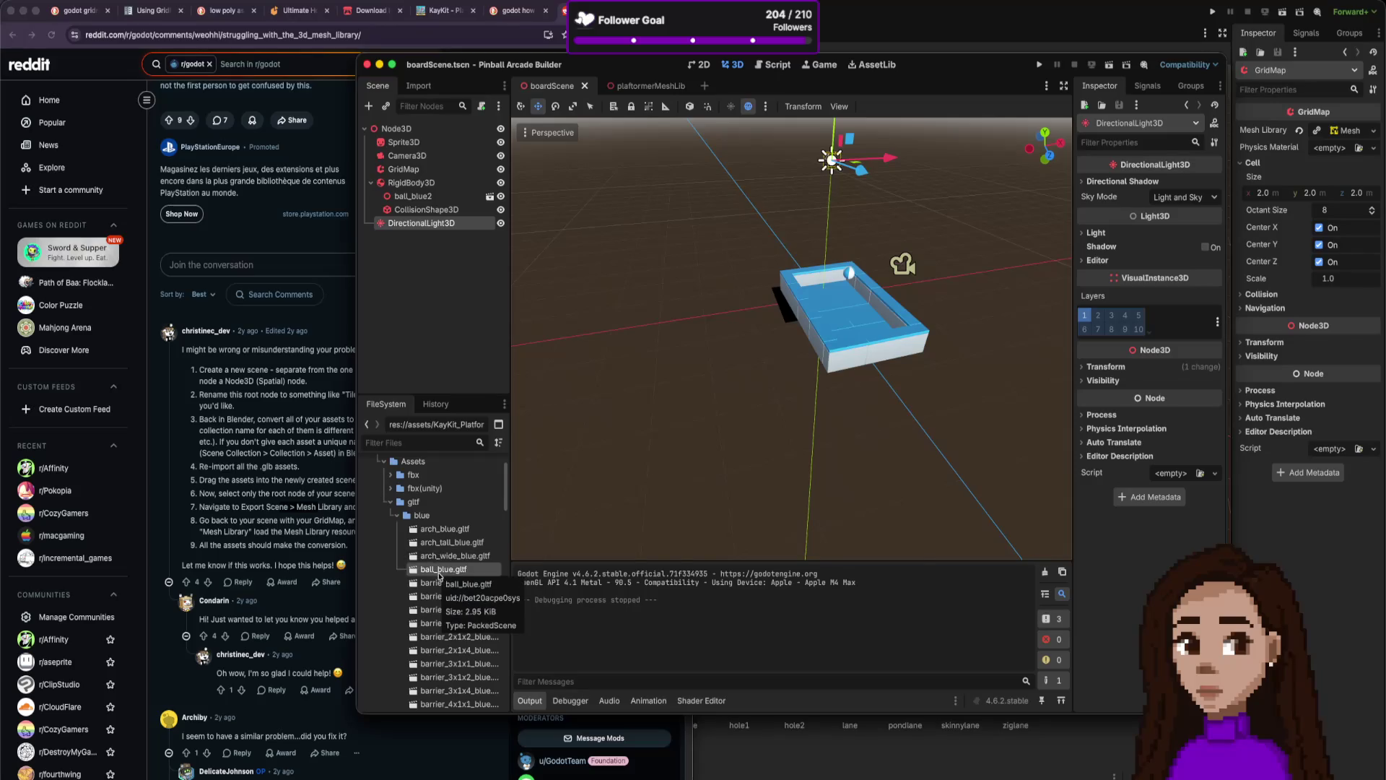
pyautogui.click(439, 576)
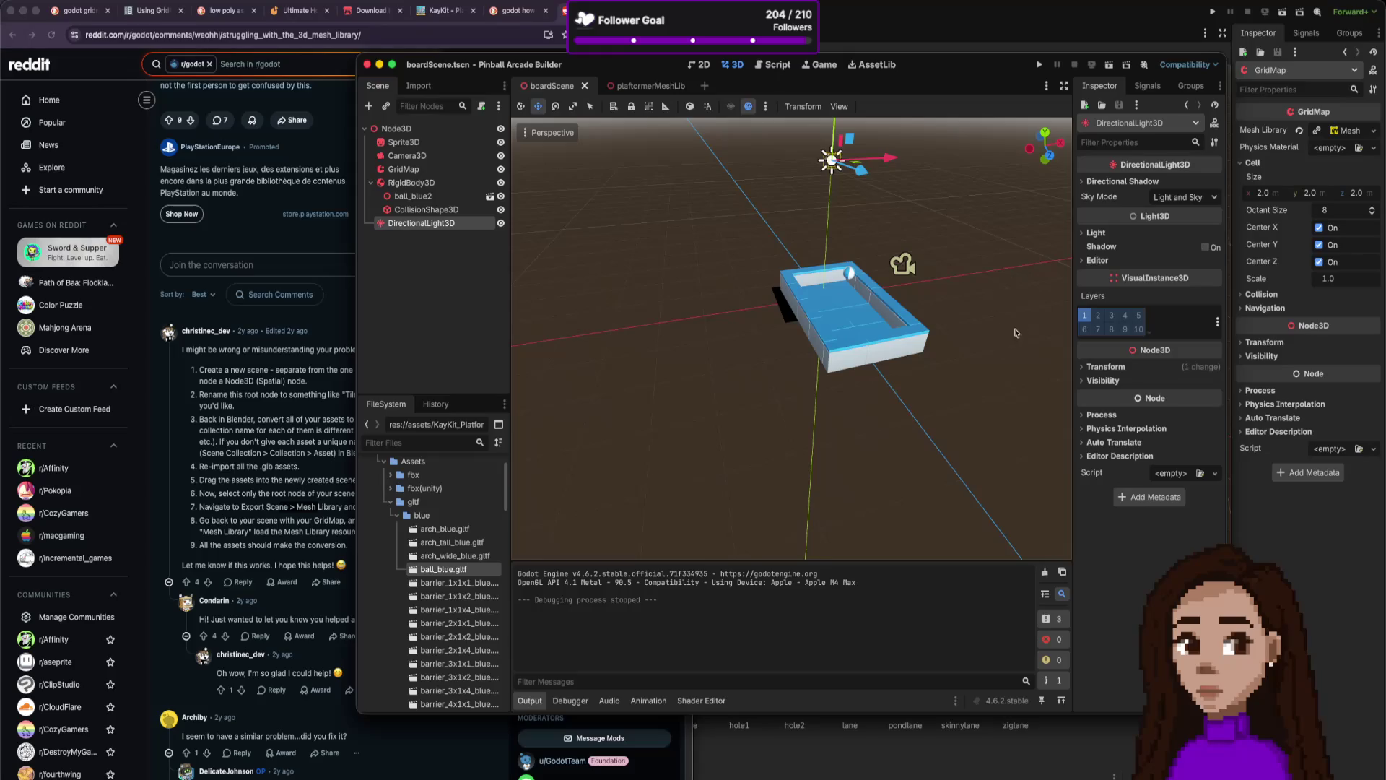
pyautogui.doubleClick(447, 569)
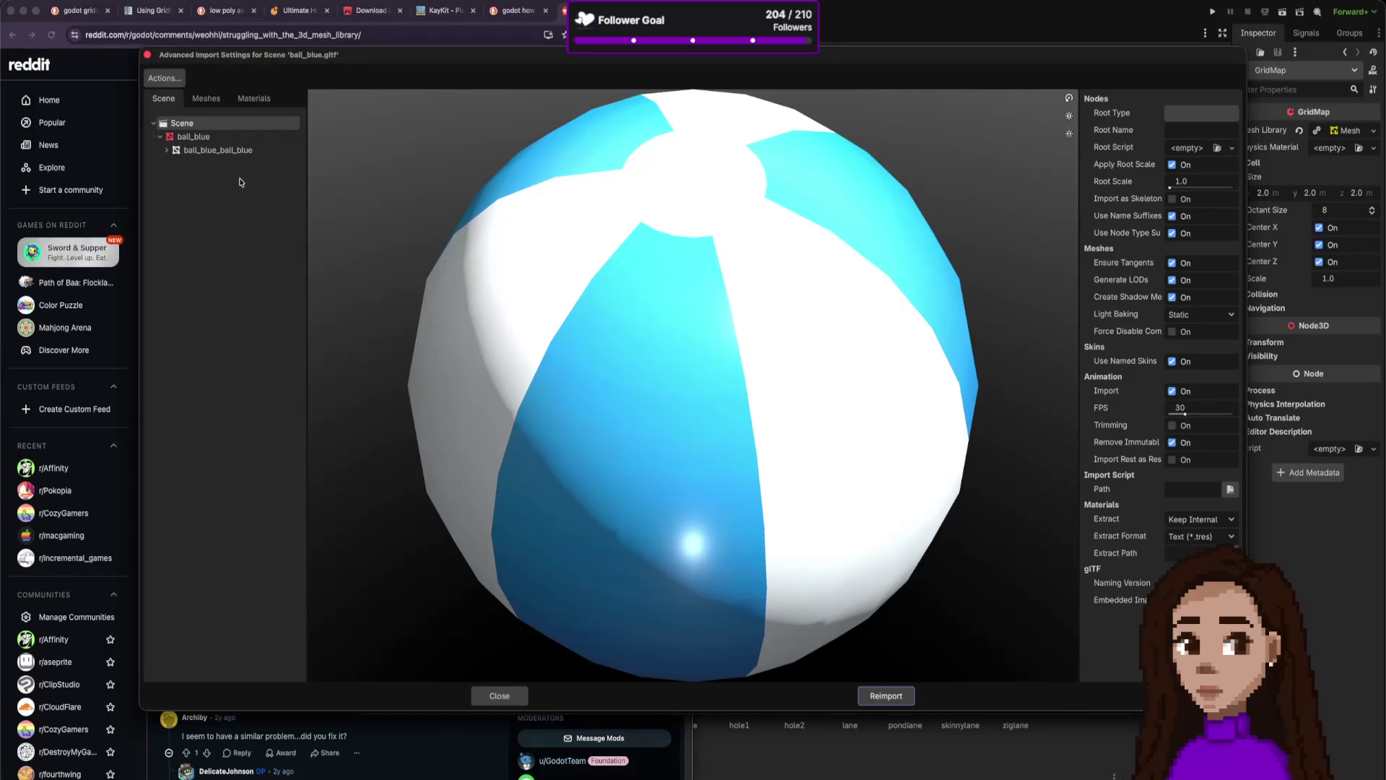
# Enable Physics on the ball_blue node, keeping navmesh and occluder generation disabled.
pyautogui.click(230, 137)
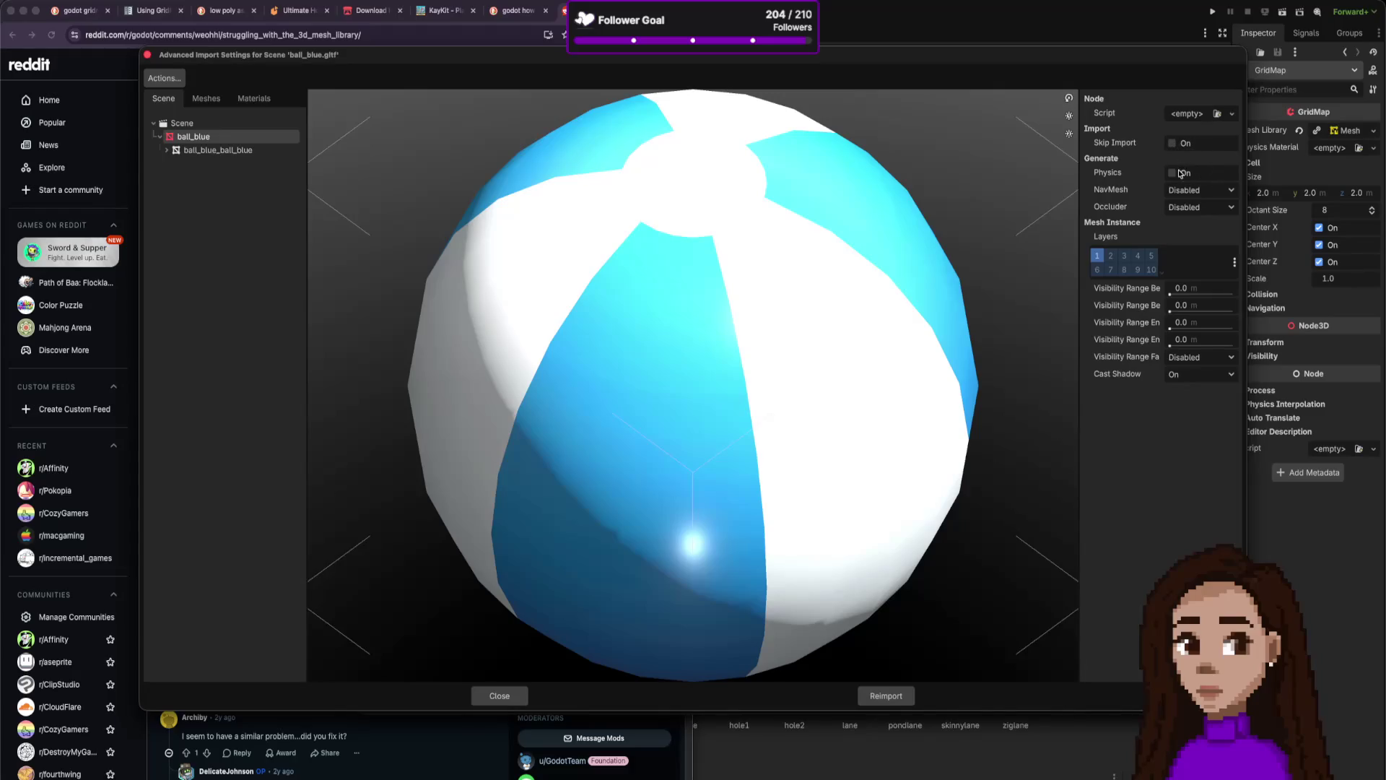
pyautogui.click(1177, 177)
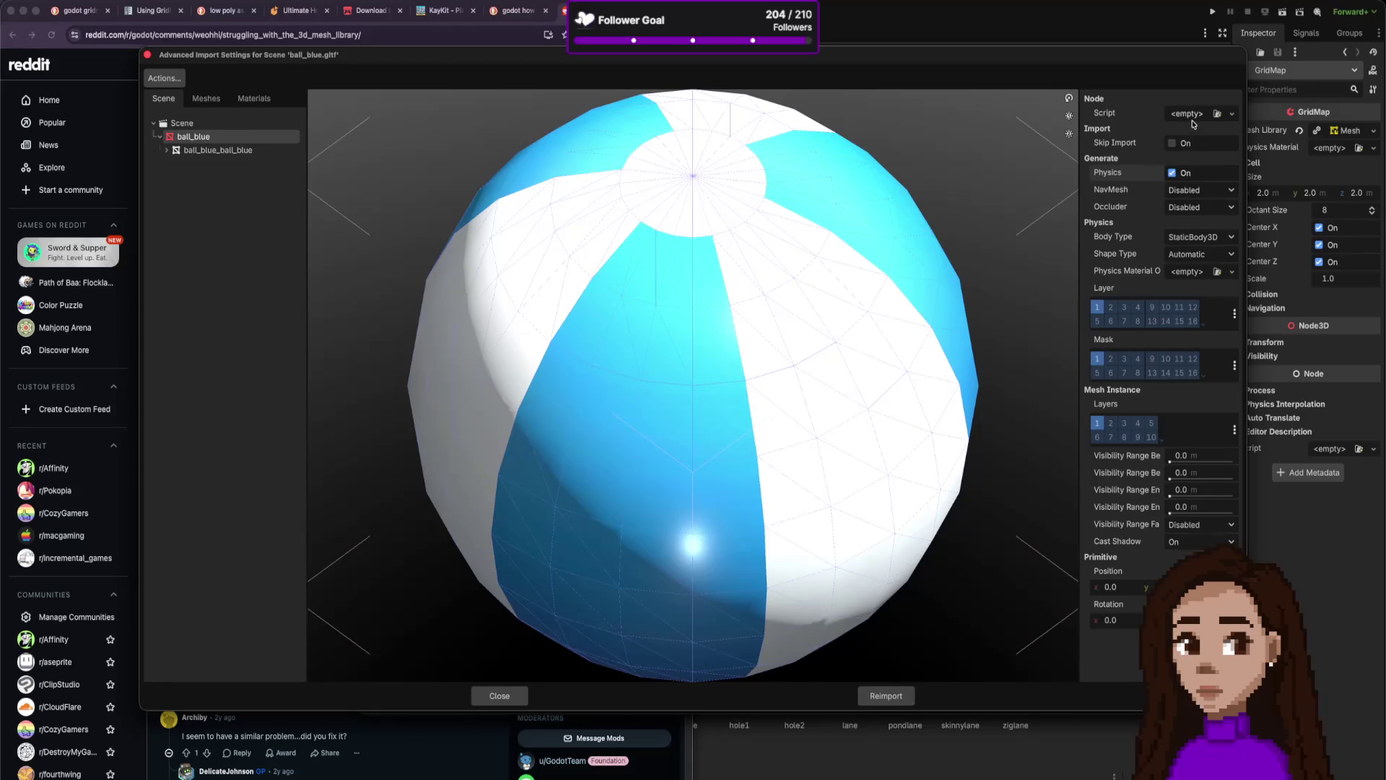
pyautogui.click(1210, 193)
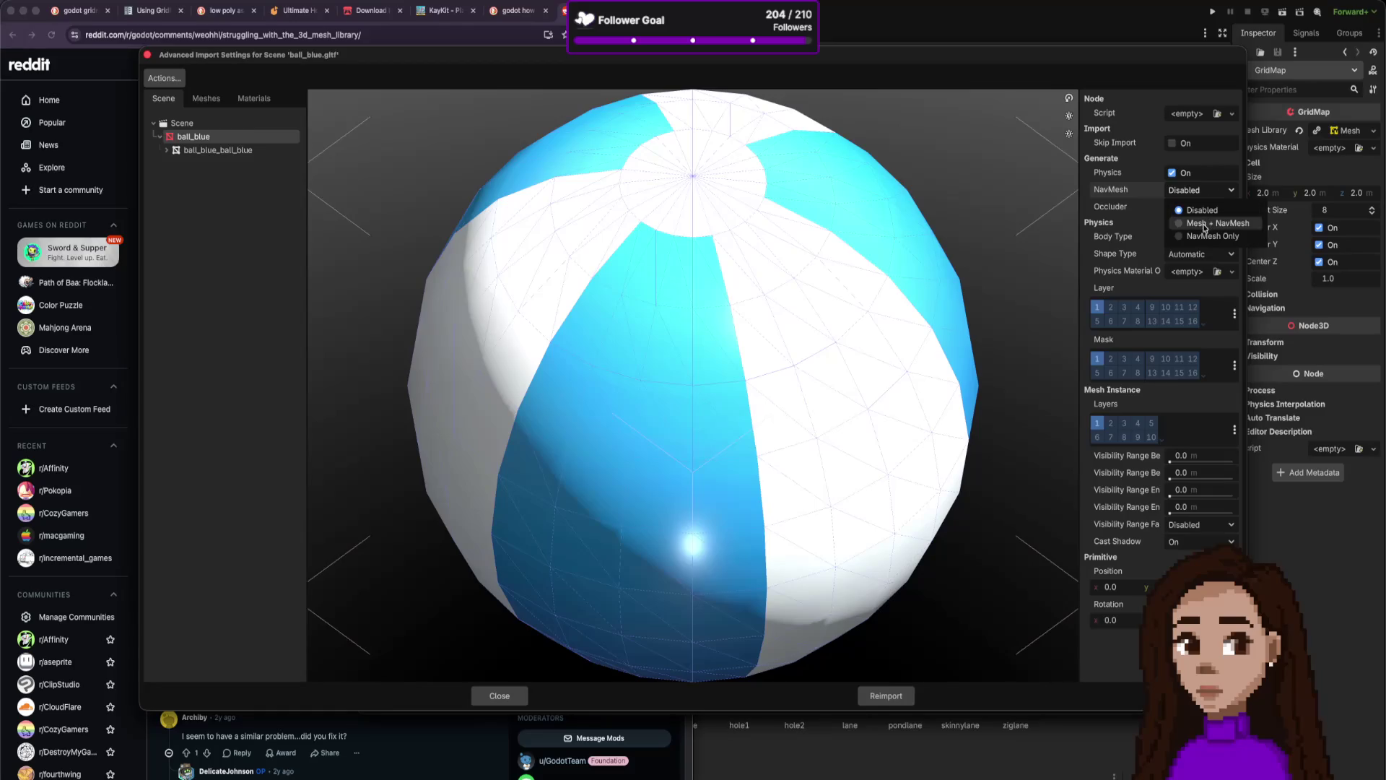
pyautogui.click(1201, 209)
pyautogui.click(1198, 209)
pyautogui.click(1198, 210)
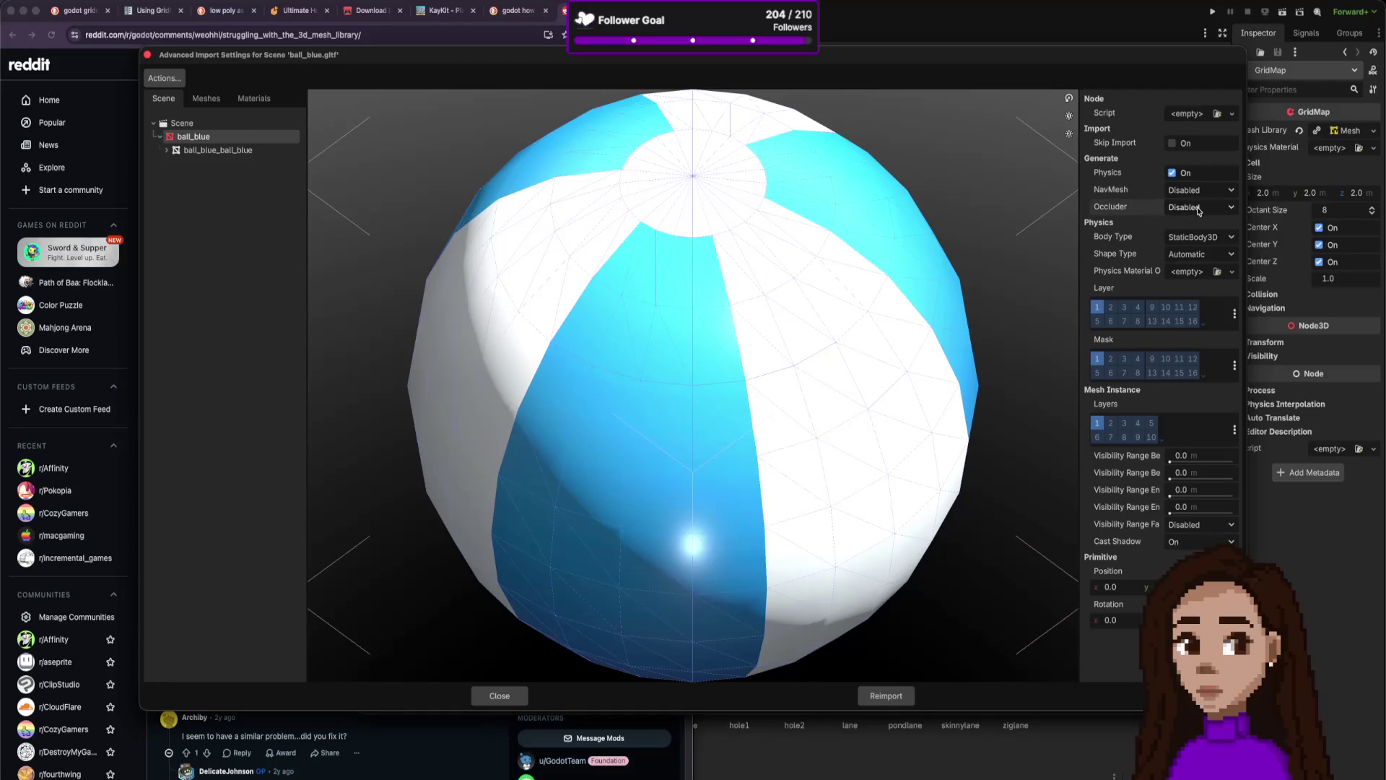
pyautogui.scroll(-5, 946, 249)
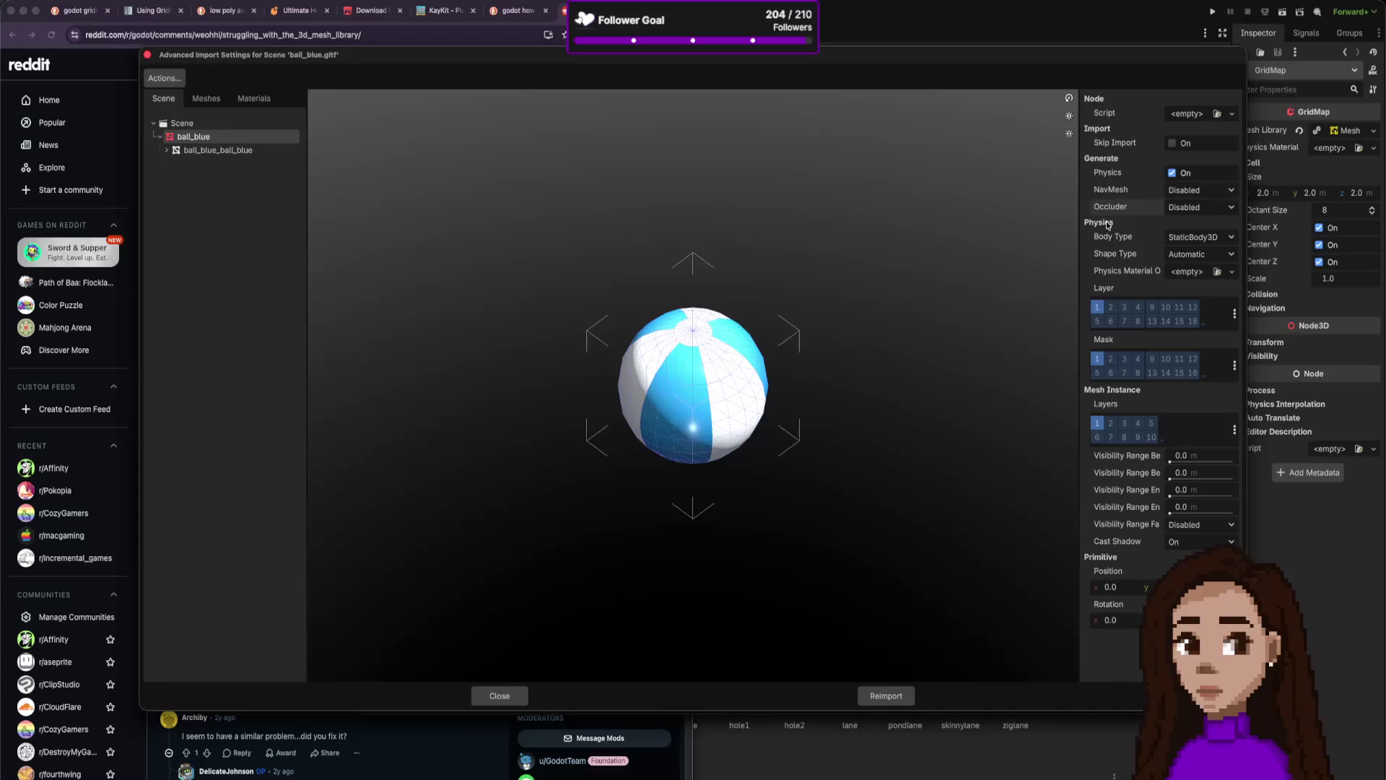
# Set Body Type to RigidBody3D and Shape Type to Sphere (Fast), no physics material, and reimport.
pyautogui.click(1208, 240)
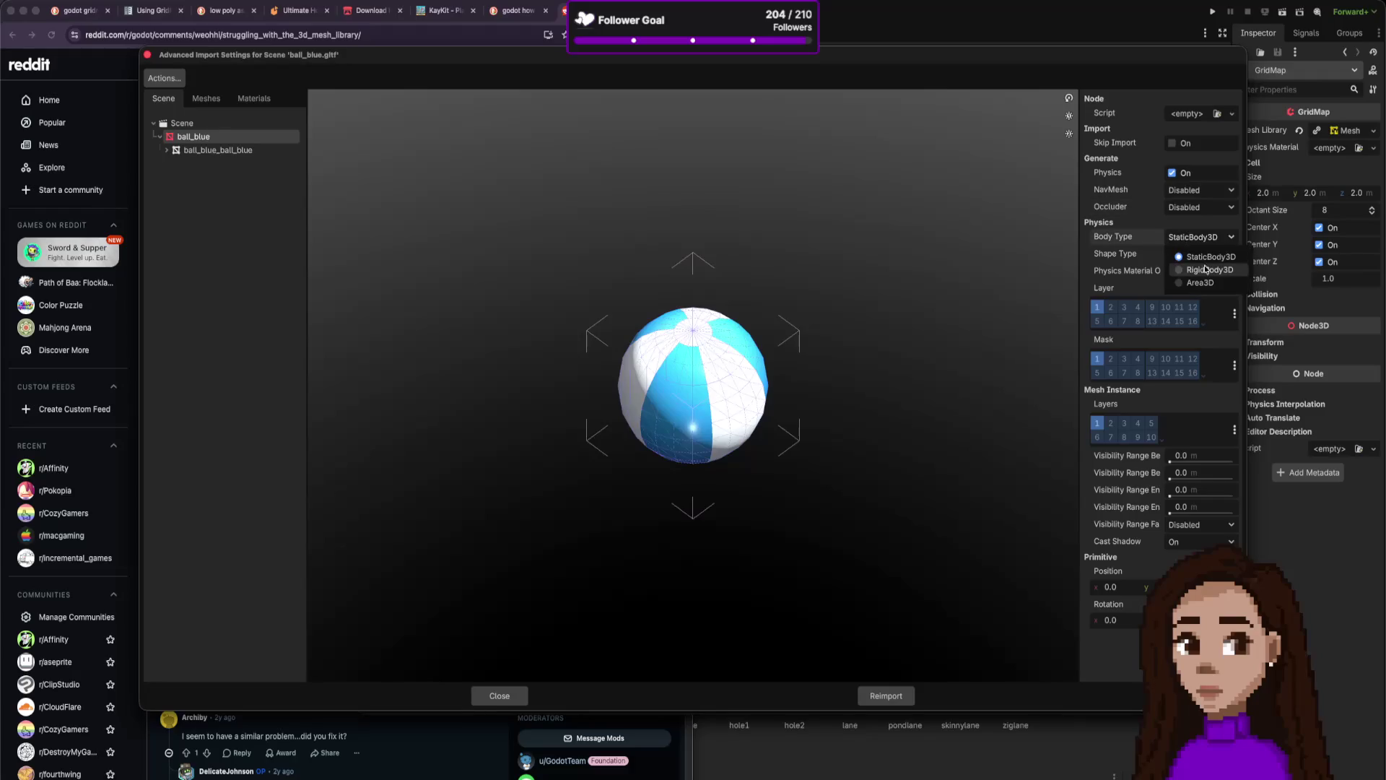
pyautogui.click(1204, 272)
pyautogui.click(1205, 254)
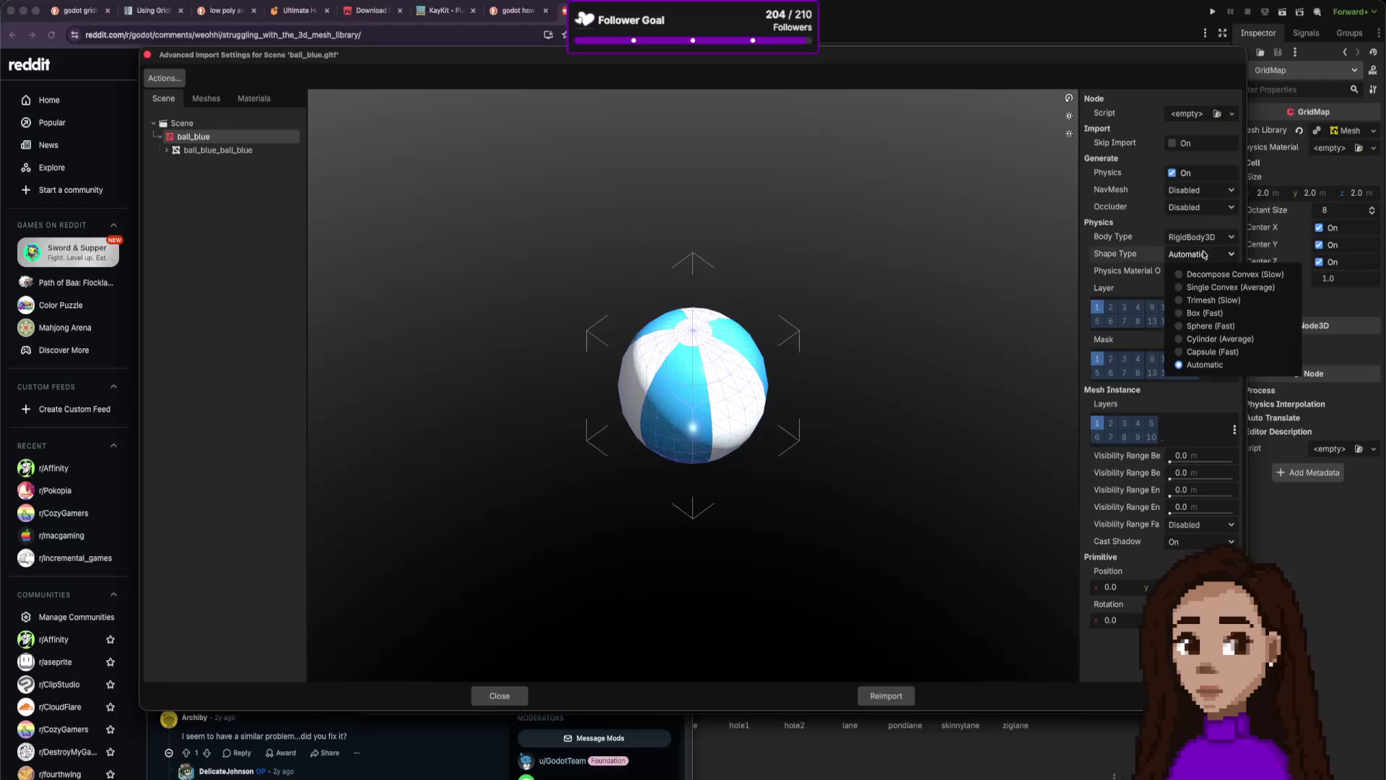
pyautogui.click(1198, 326)
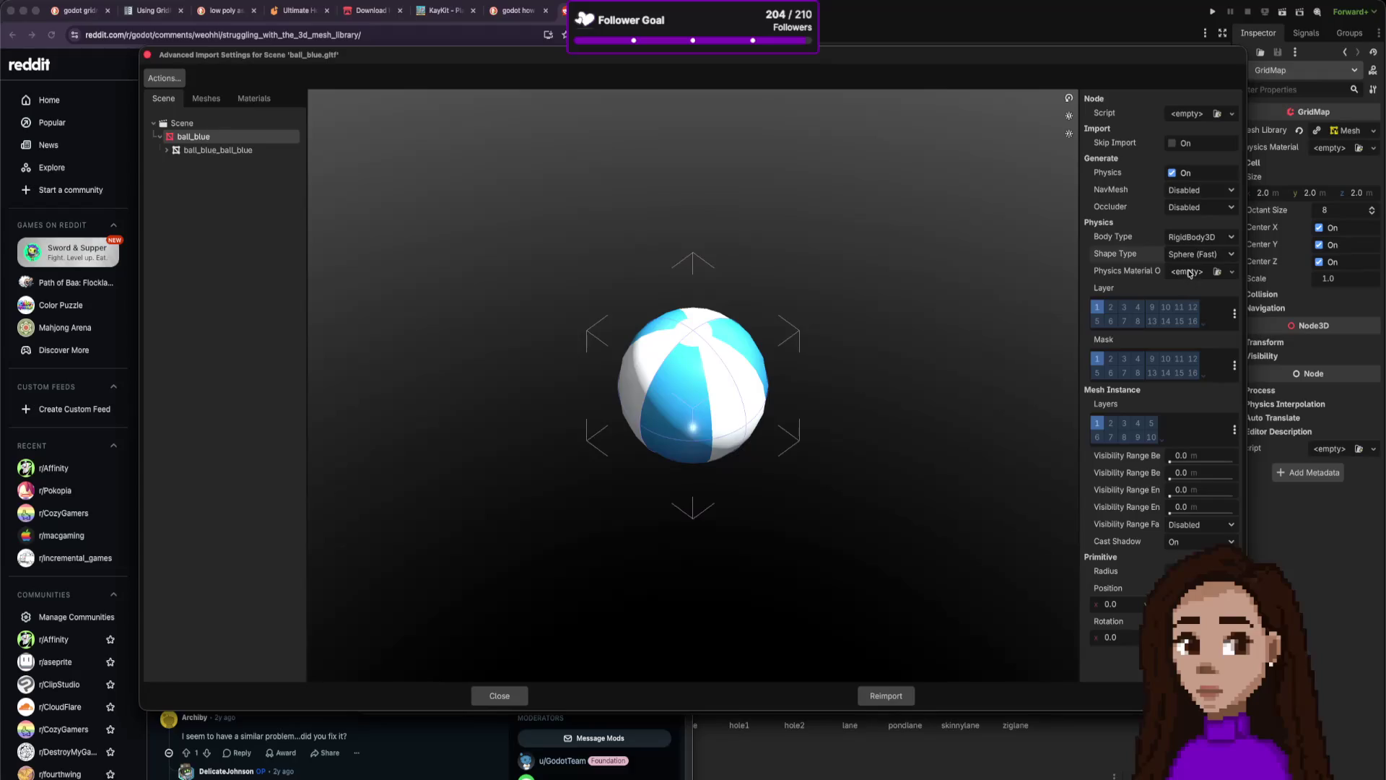
pyautogui.click(1189, 272)
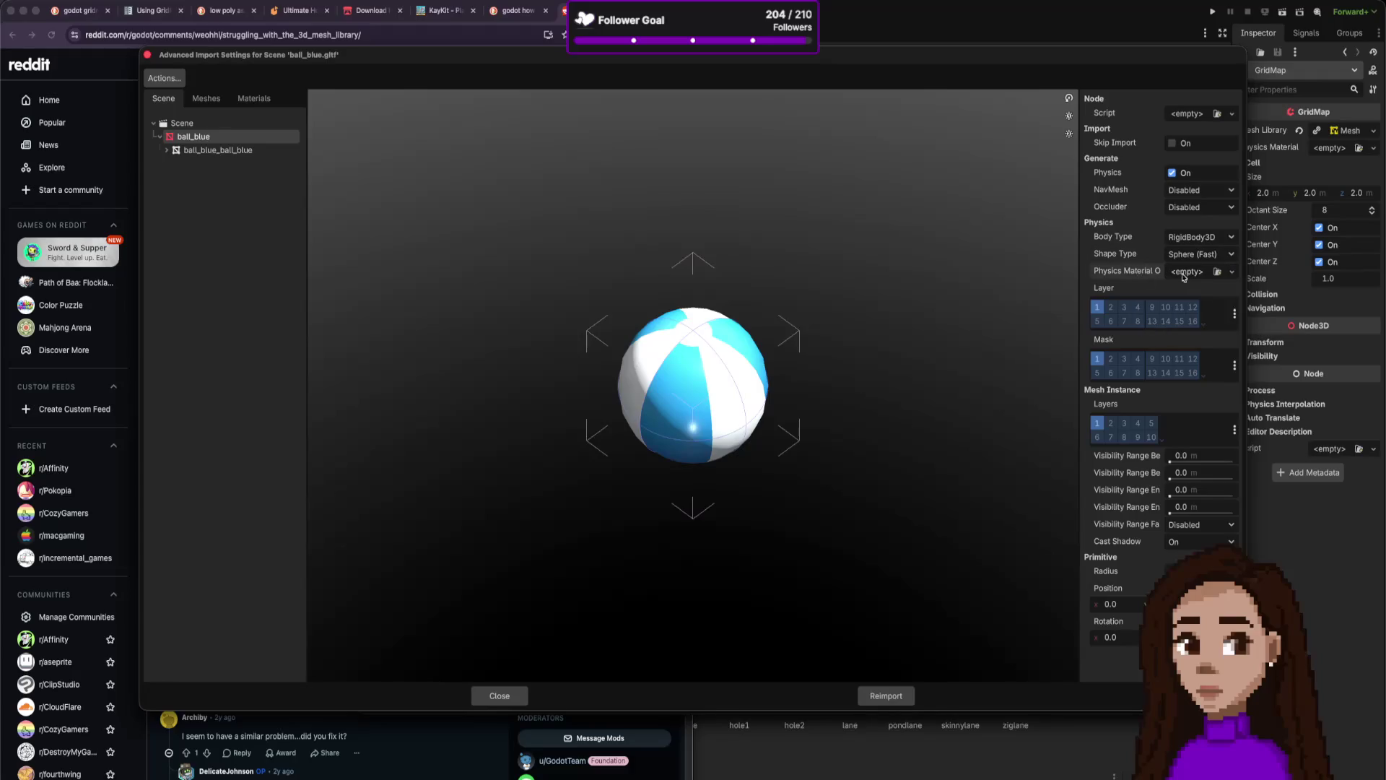
pyautogui.click(1191, 277)
pyautogui.click(147, 55)
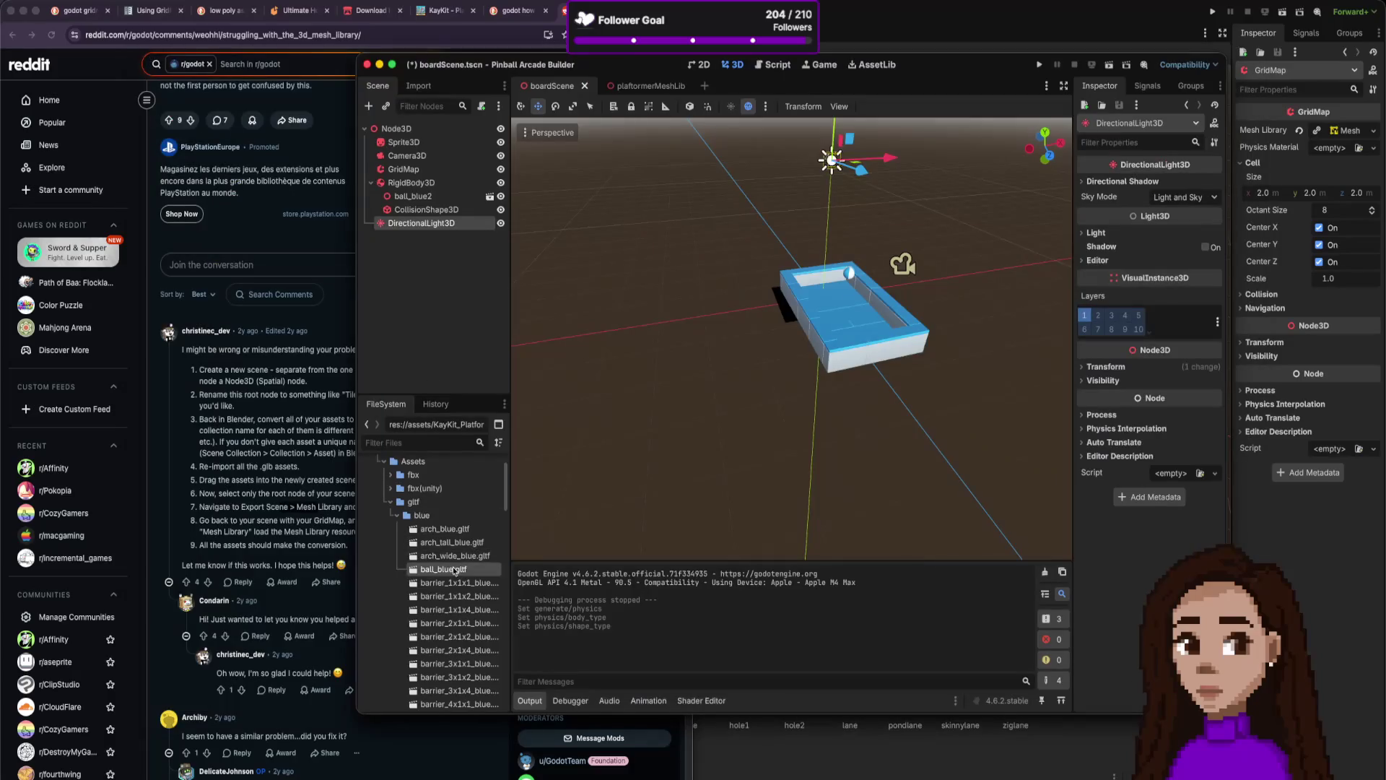
pyautogui.moveTo(455, 570); pyautogui.dragTo(659, 388)
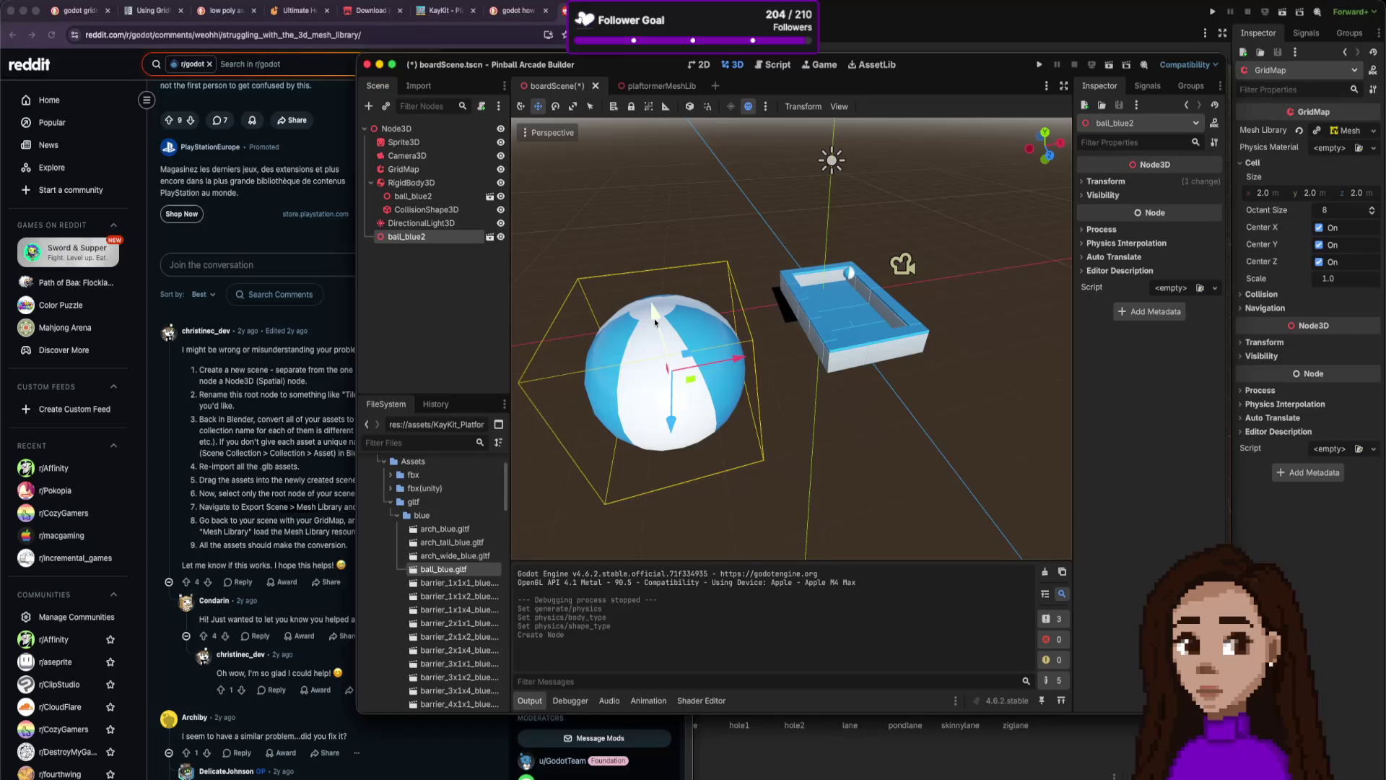
pyautogui.rightClick(457, 241)
pyautogui.click(541, 582)
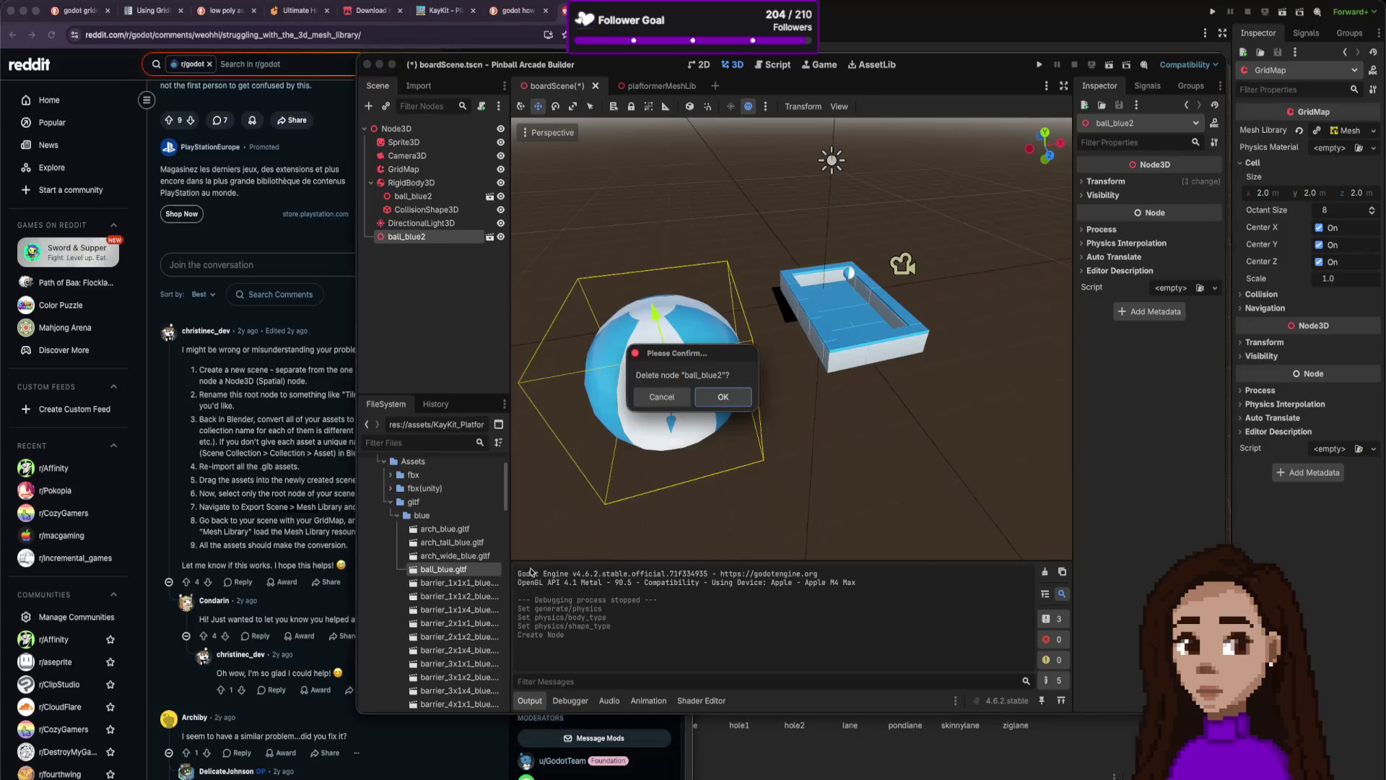
pyautogui.click(715, 397)
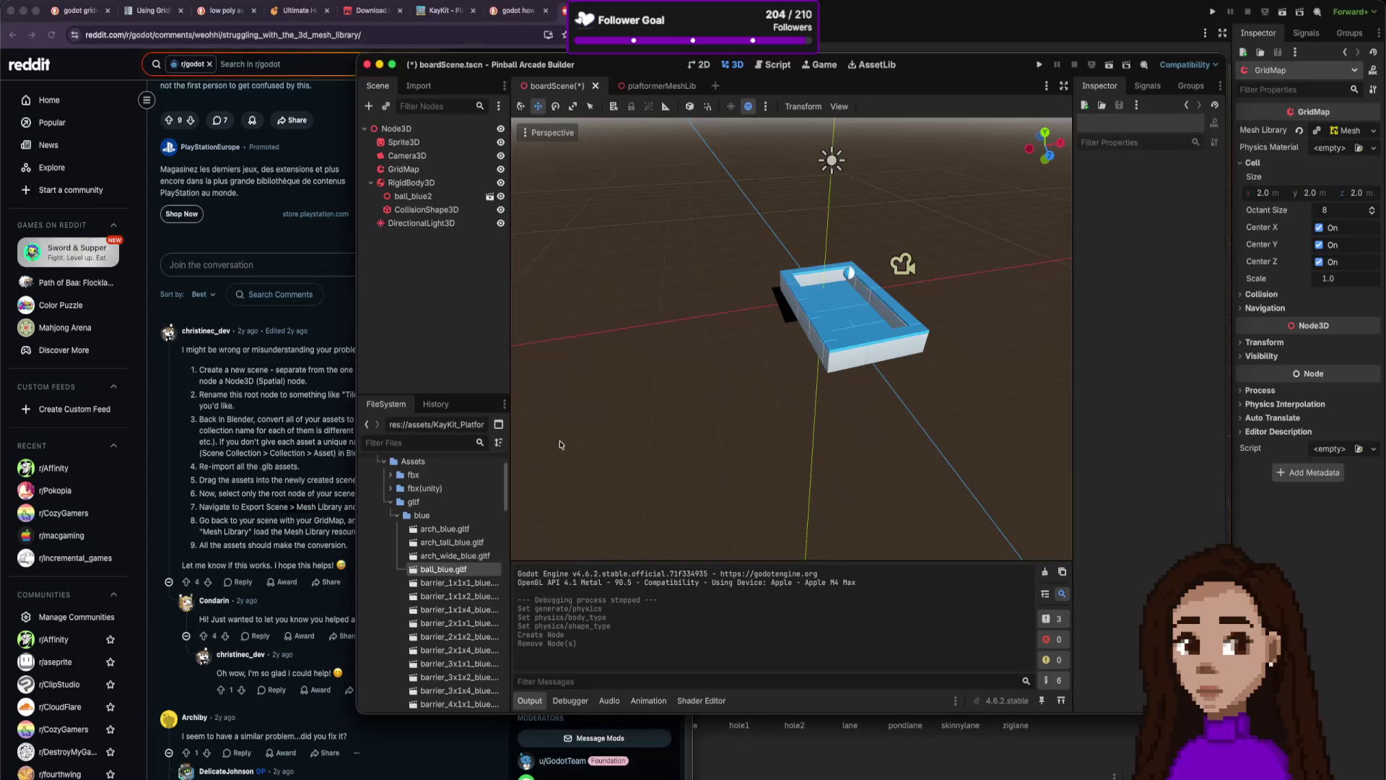
pyautogui.doubleClick(451, 570)
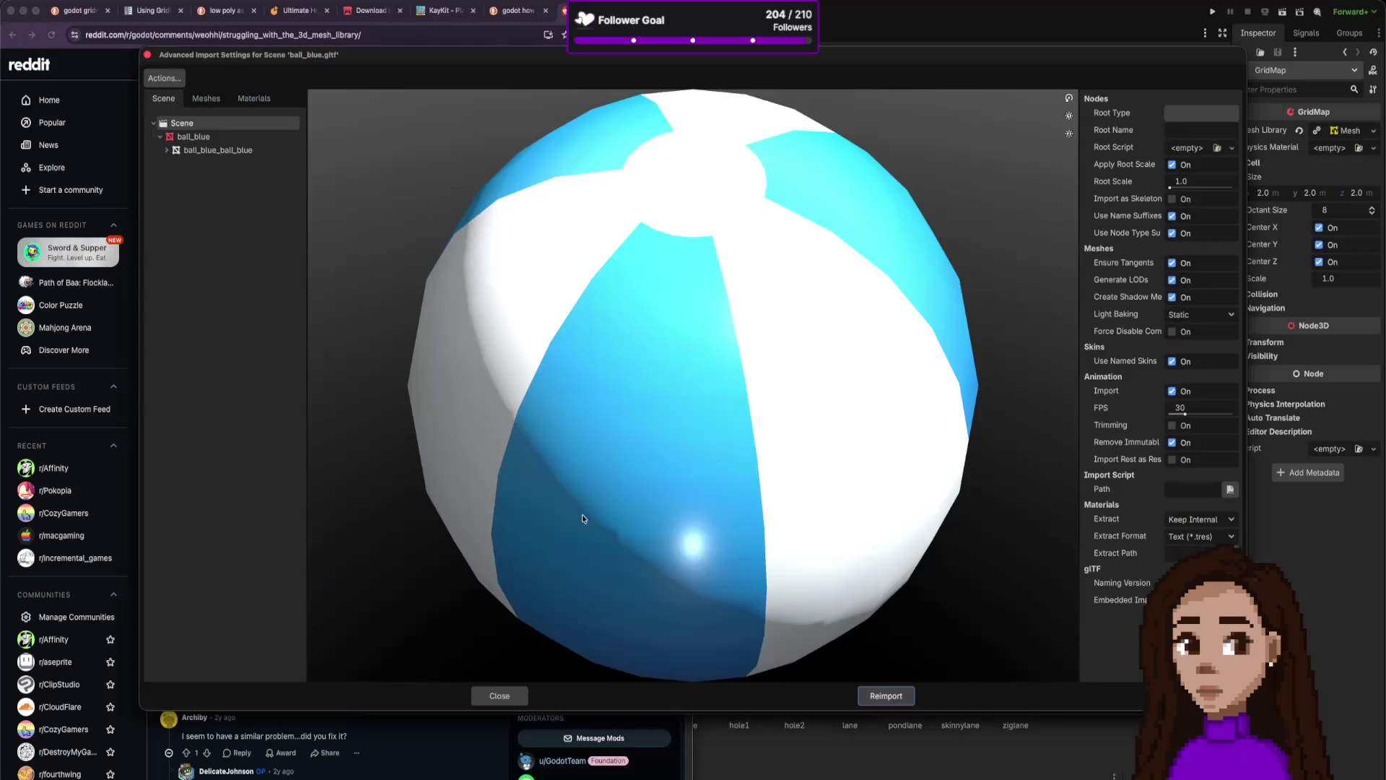
# On the ball_blue node, enable Physics with a RigidBody3D body and Sphere (Fast) shape.
pyautogui.click(217, 137)
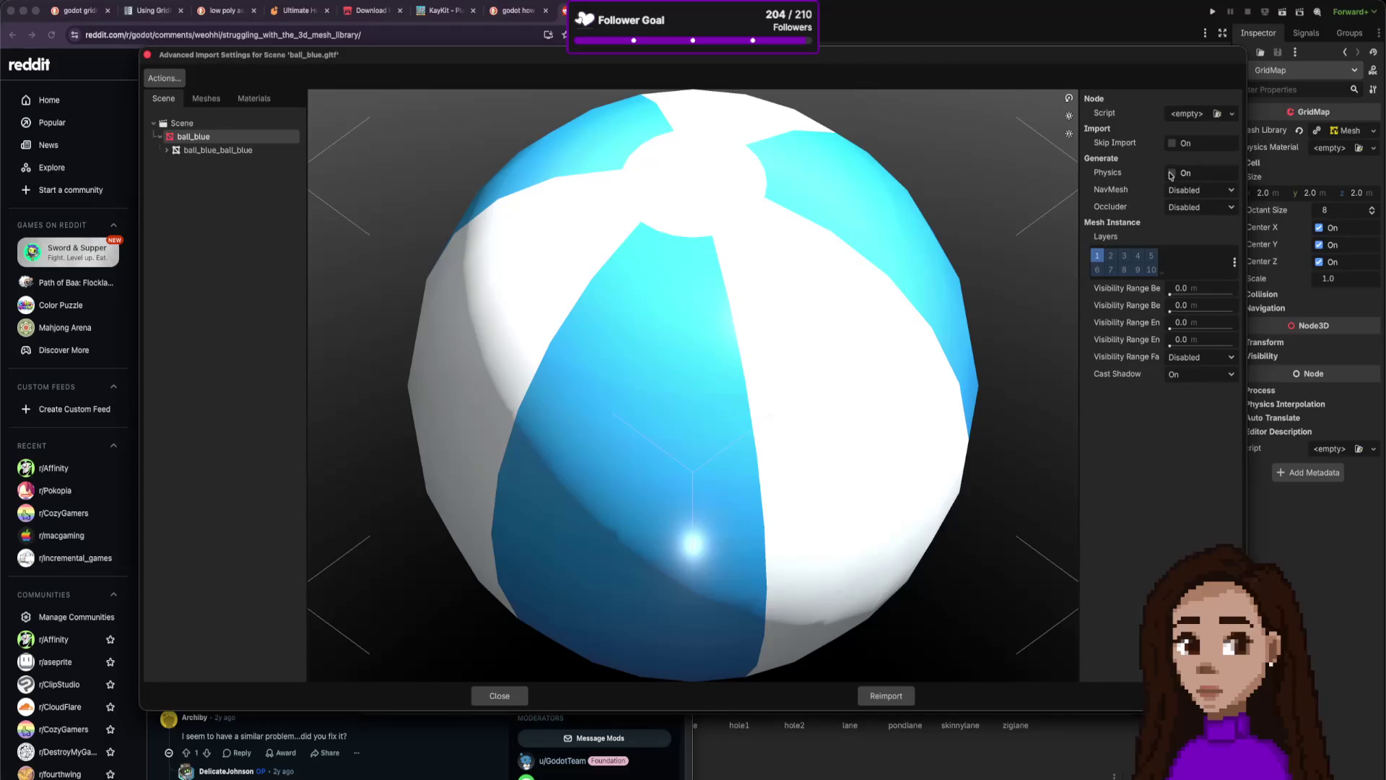
pyautogui.click(1173, 174)
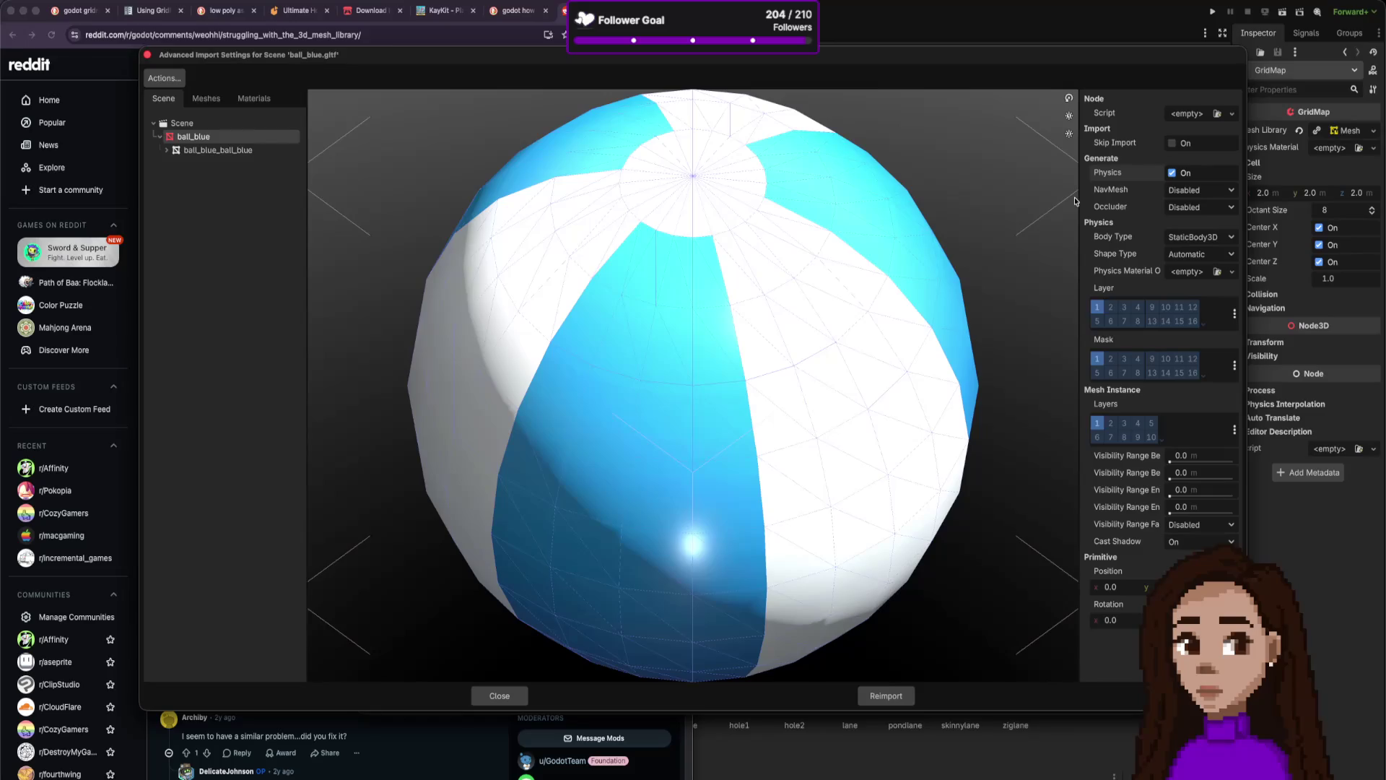
pyautogui.click(1188, 191)
pyautogui.click(1183, 192)
pyautogui.click(1197, 237)
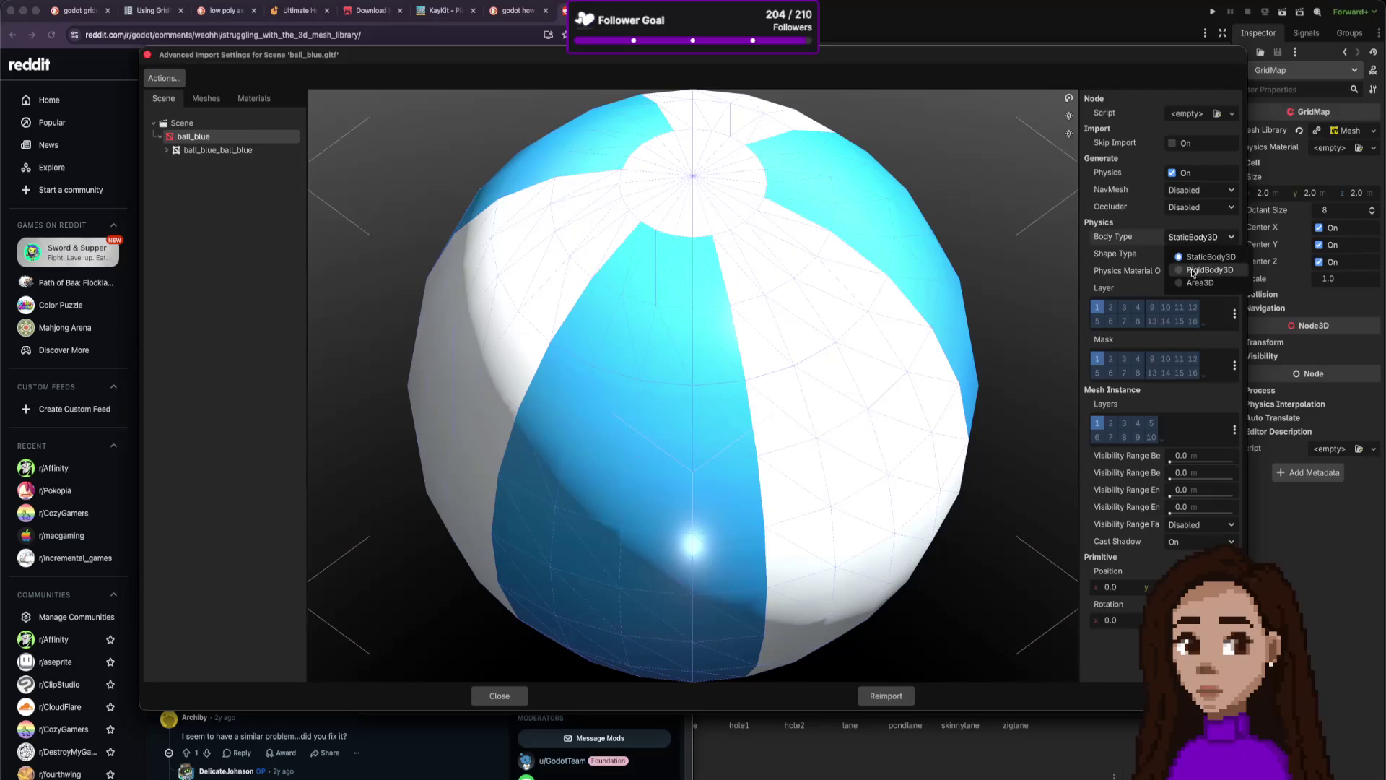
pyautogui.click(1192, 269)
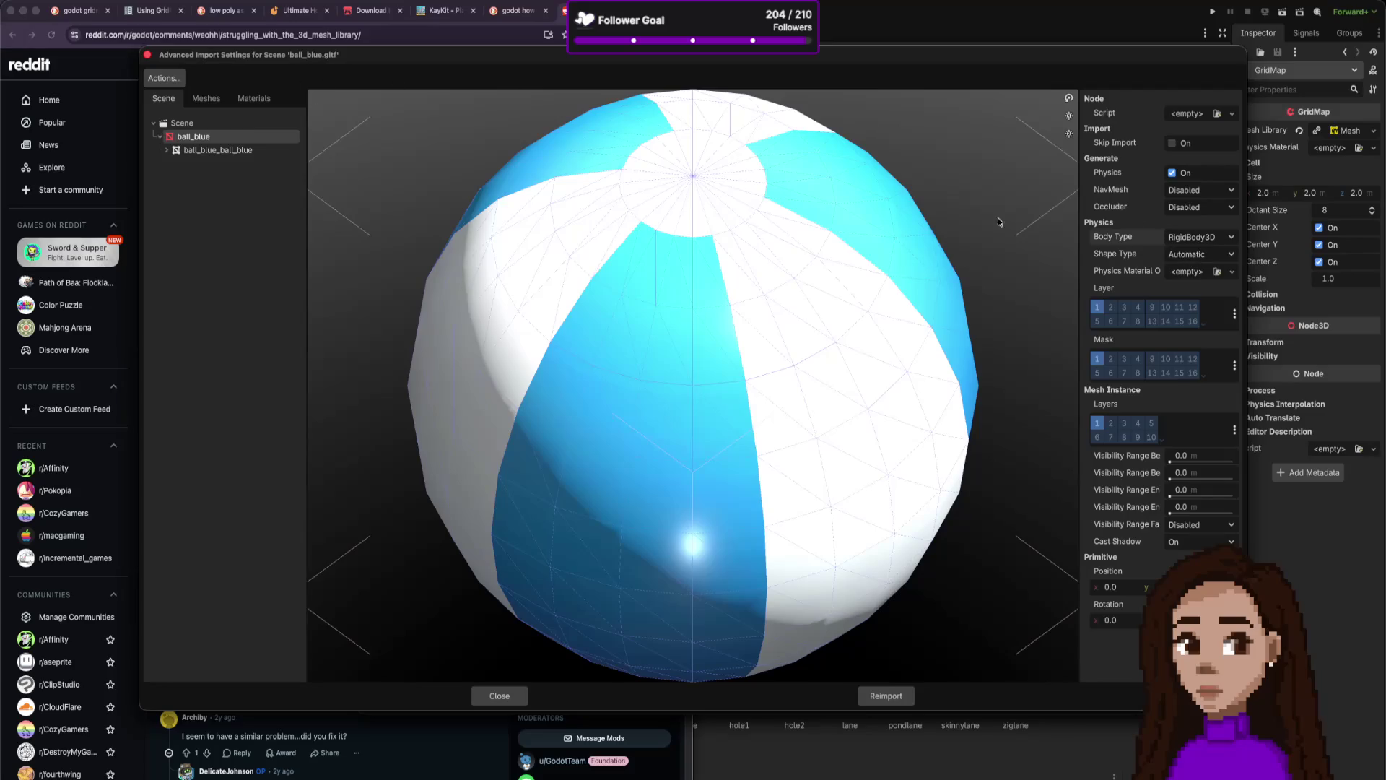
pyautogui.click(1194, 254)
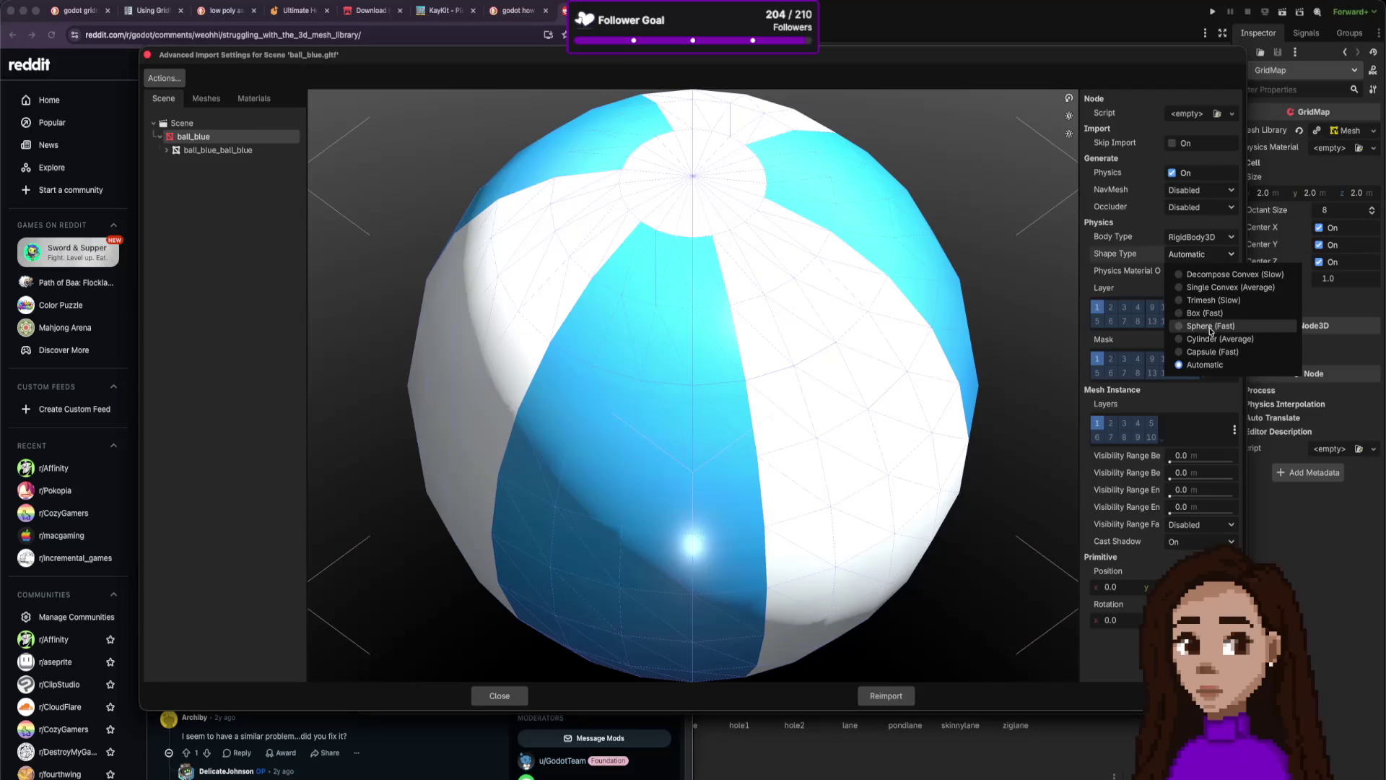
pyautogui.click(1210, 325)
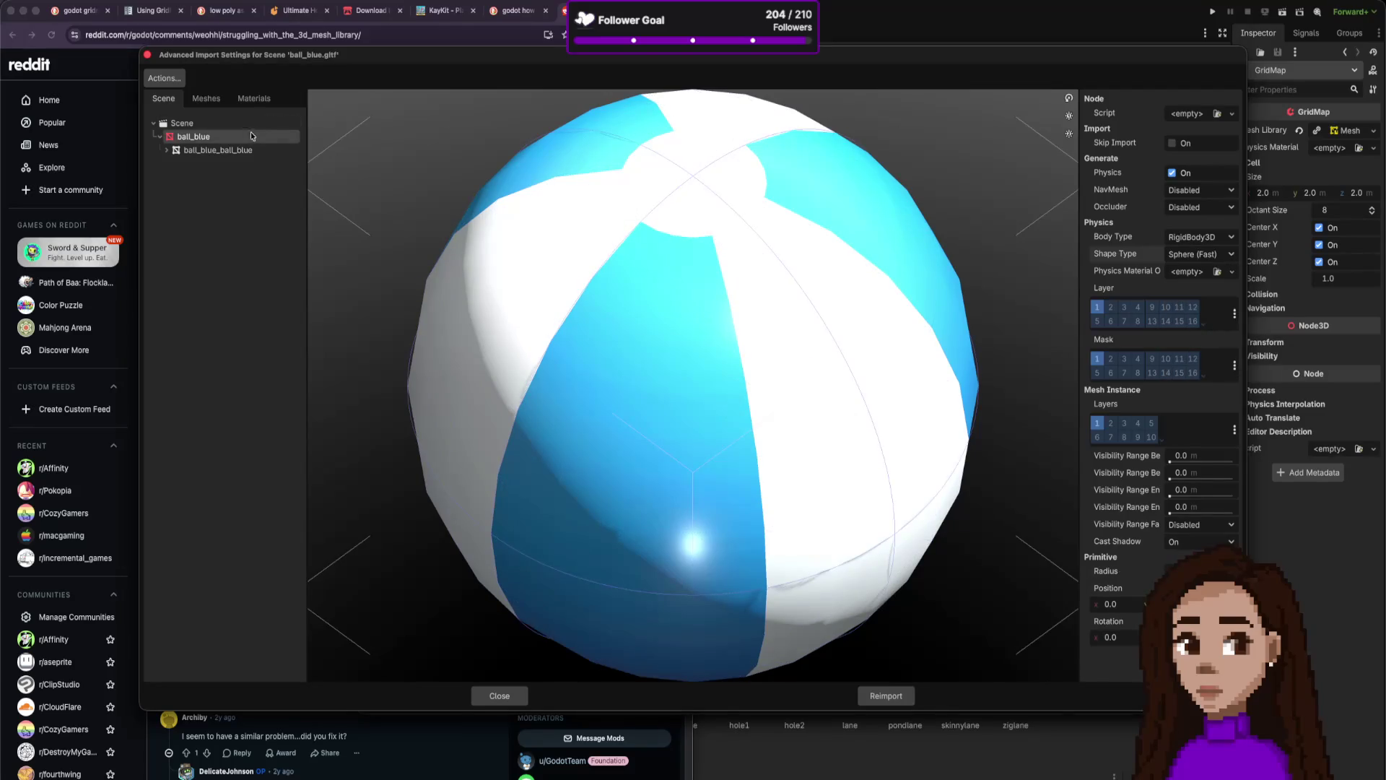
pyautogui.click(169, 80)
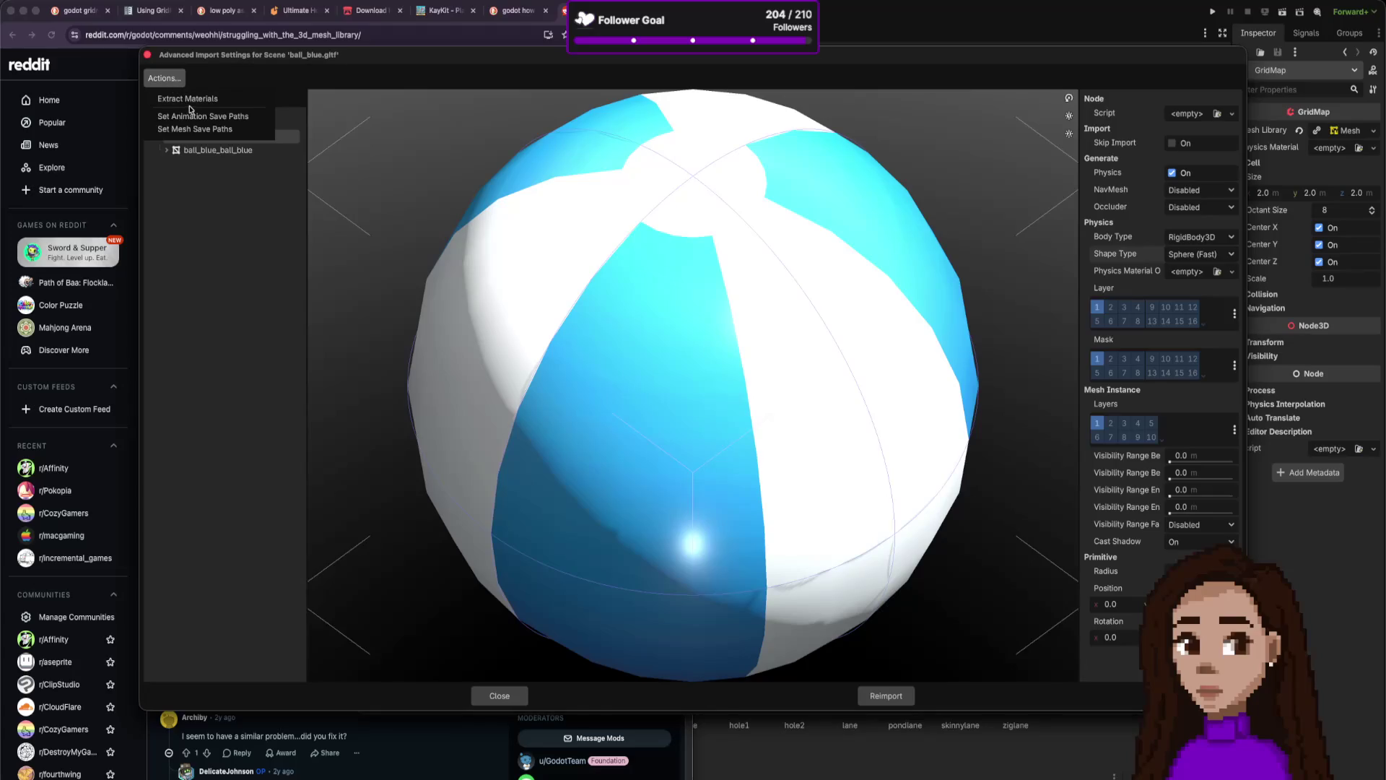
# Start Extract Materials, then cancel the folder picker and close the ball_blue.gltf import settings.
pyautogui.click(193, 101)
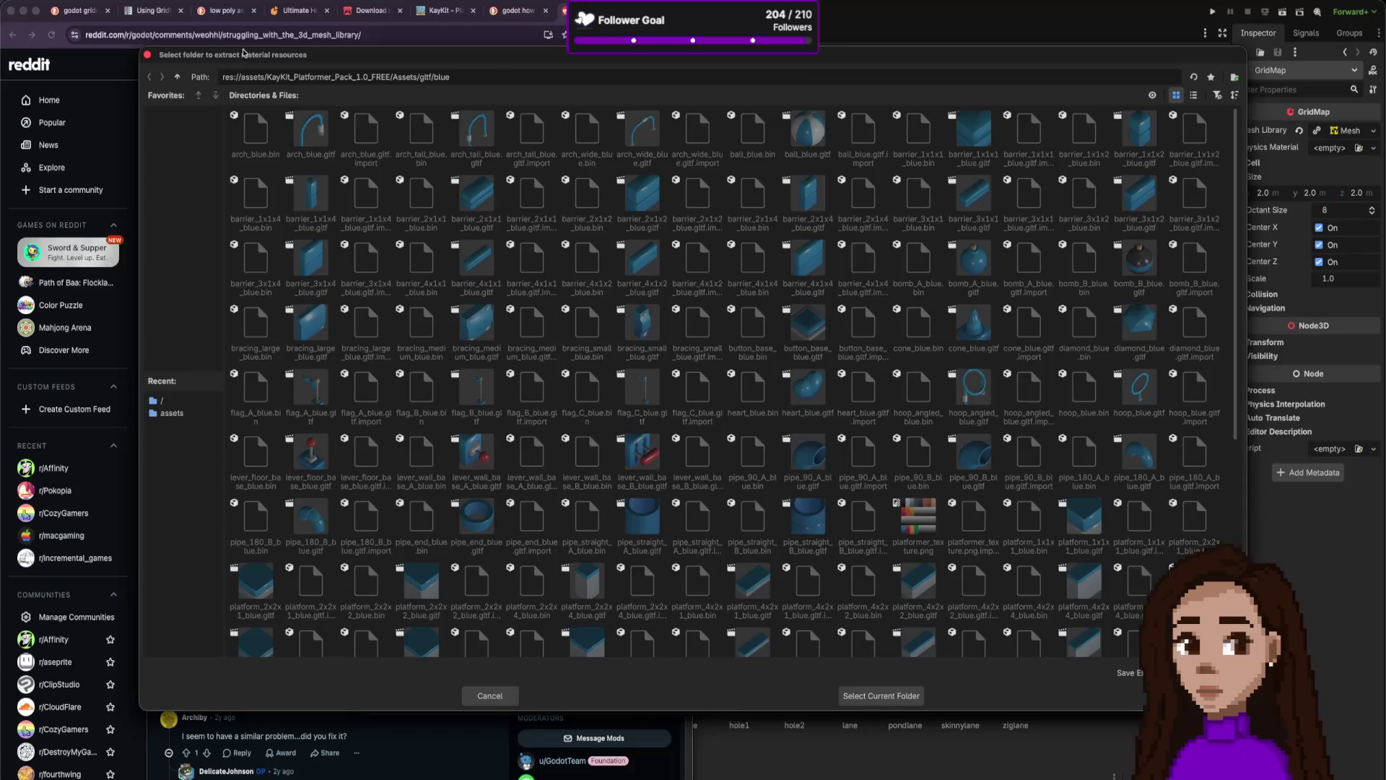
pyautogui.moveTo(289, 59)
pyautogui.mouseDown()
pyautogui.moveTo(299, 86)
pyautogui.moveTo(238, 189)
pyautogui.moveTo(73, 4)
pyautogui.moveTo(365, 1)
pyautogui.moveTo(290, 97)
pyautogui.mouseUp()
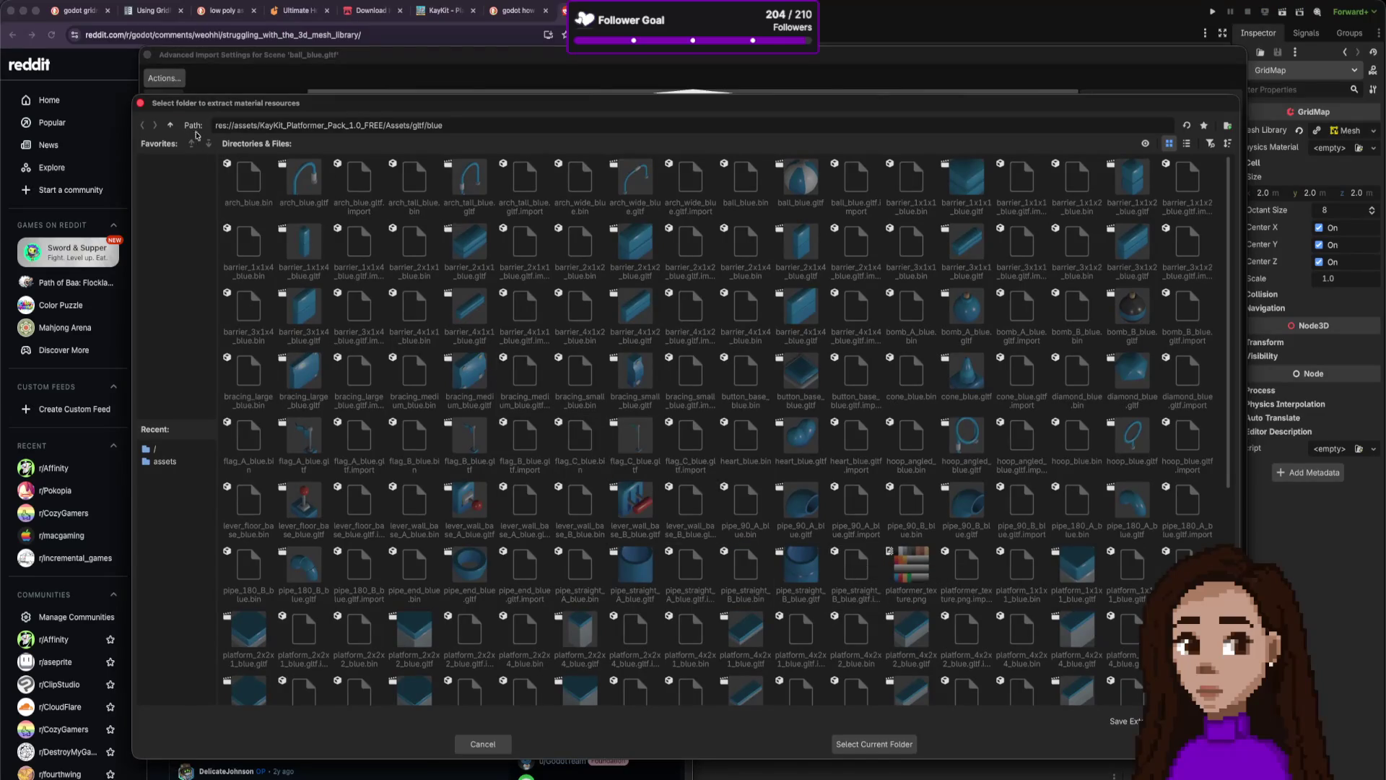
pyautogui.click(145, 105)
pyautogui.click(147, 55)
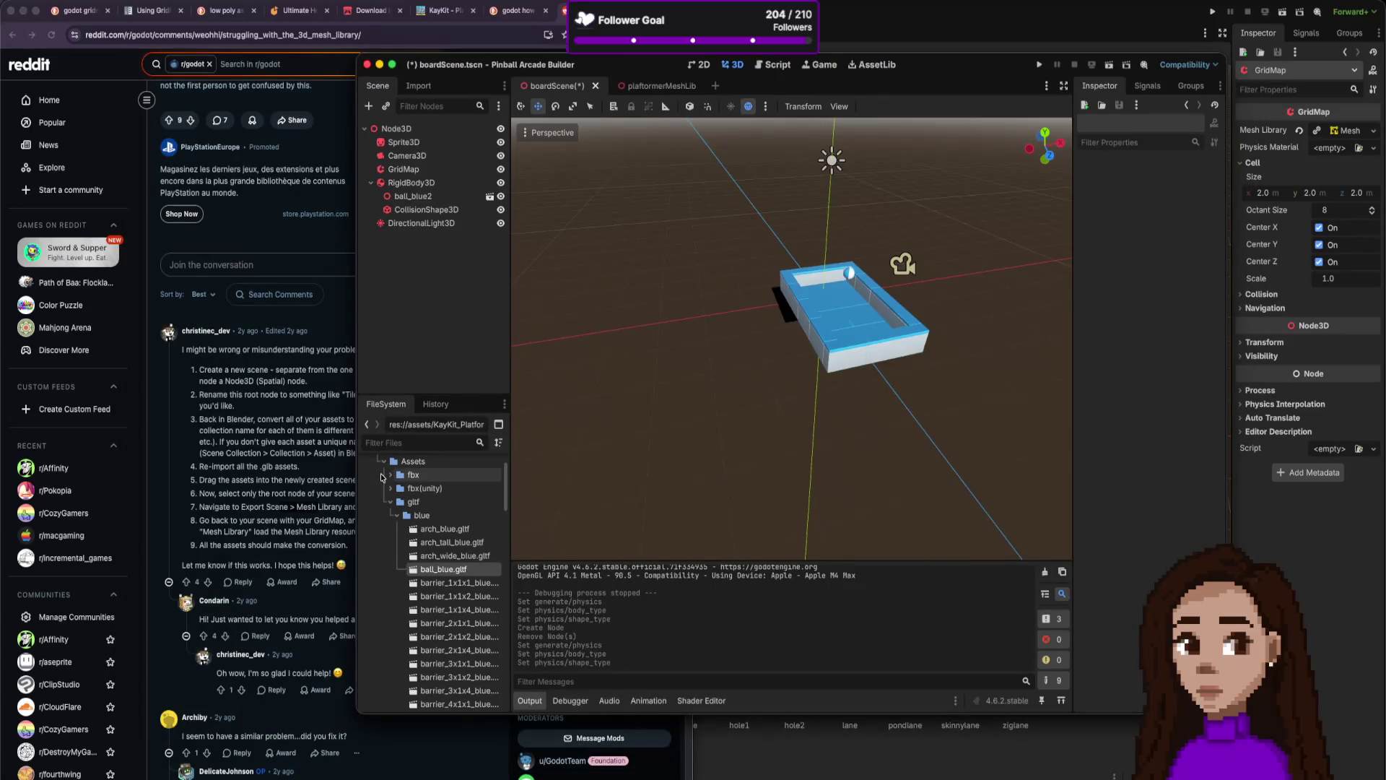
# Browse to assets > KayKit_Platformer_Pack > Assets > gltf > blue and open ball_blue.gltf's import settings.
pyautogui.scroll(2, 382, 477)
pyautogui.scroll(1, 375, 476)
pyautogui.click(366, 479)
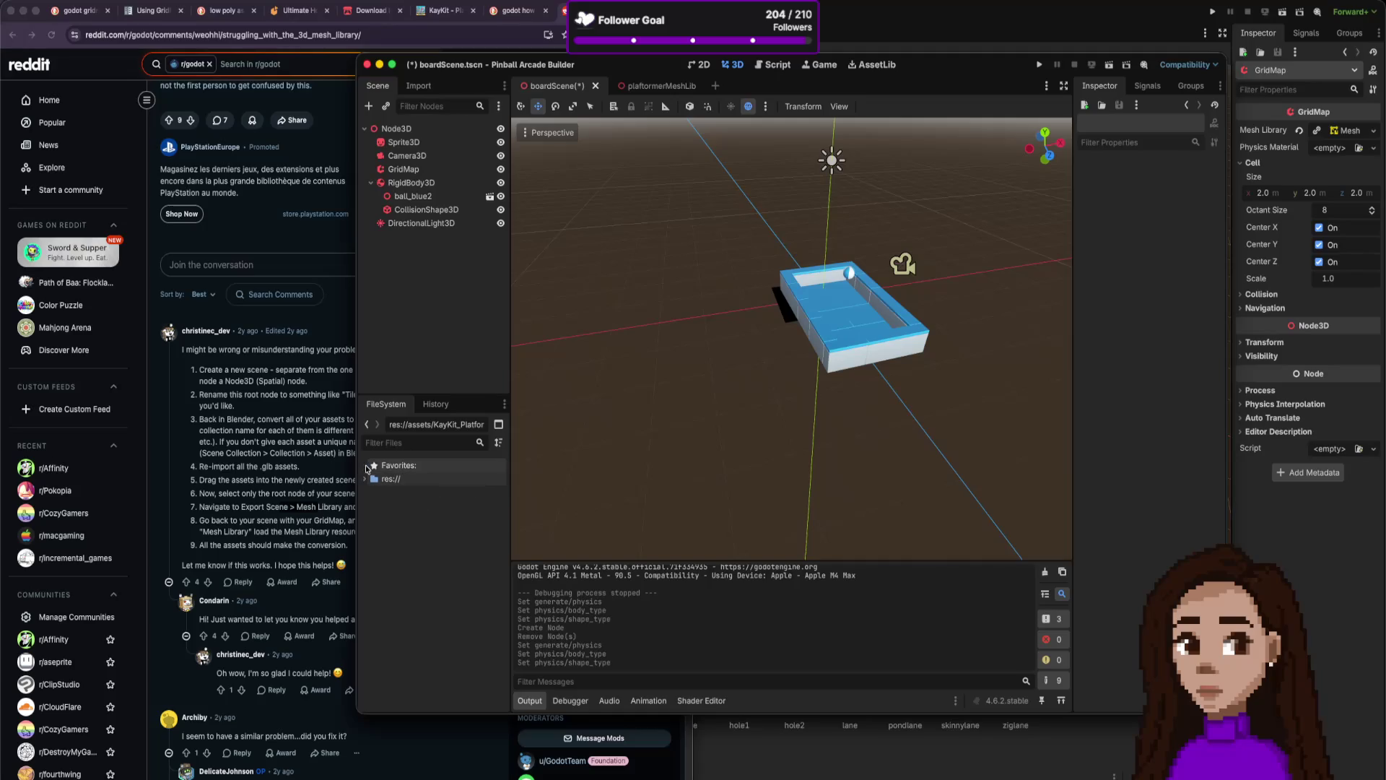
pyautogui.click(370, 480)
pyautogui.click(364, 479)
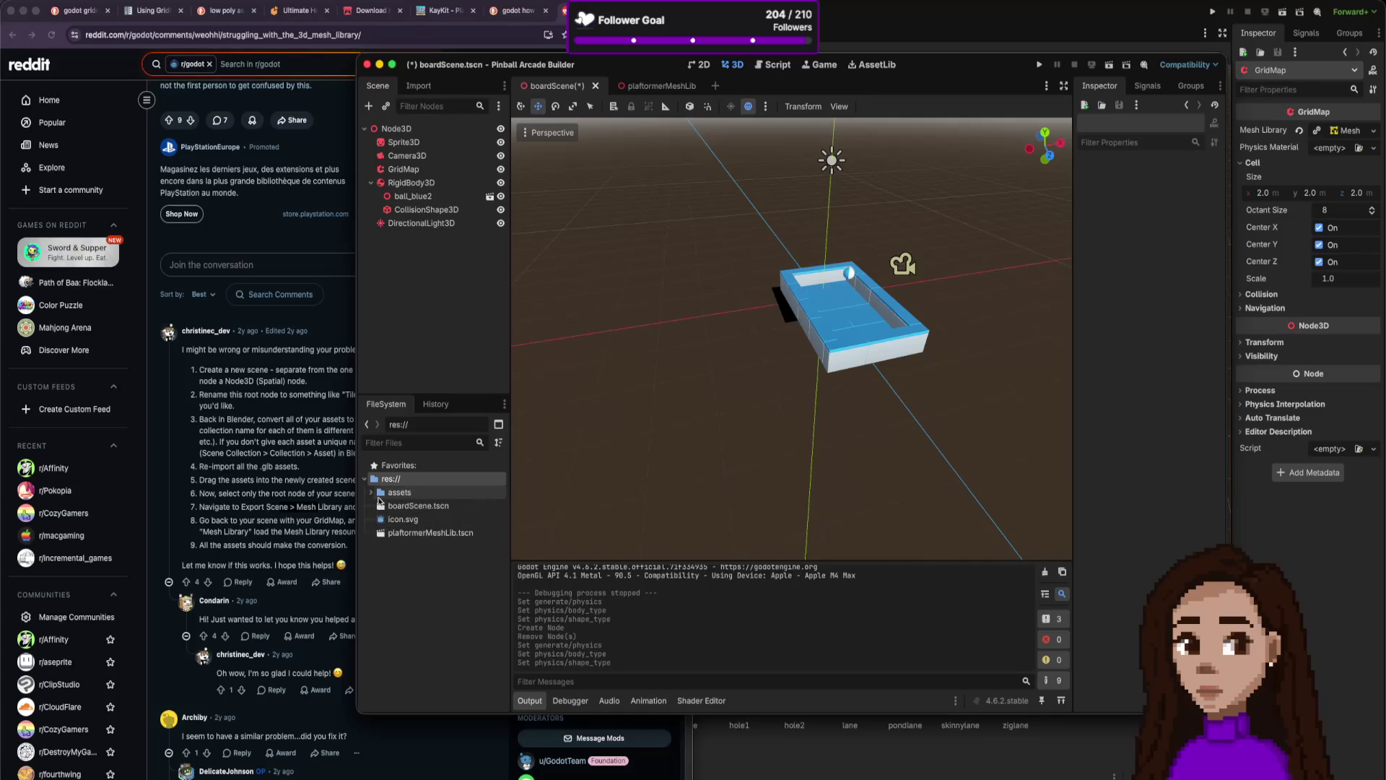
pyautogui.click(370, 492)
pyautogui.click(382, 520)
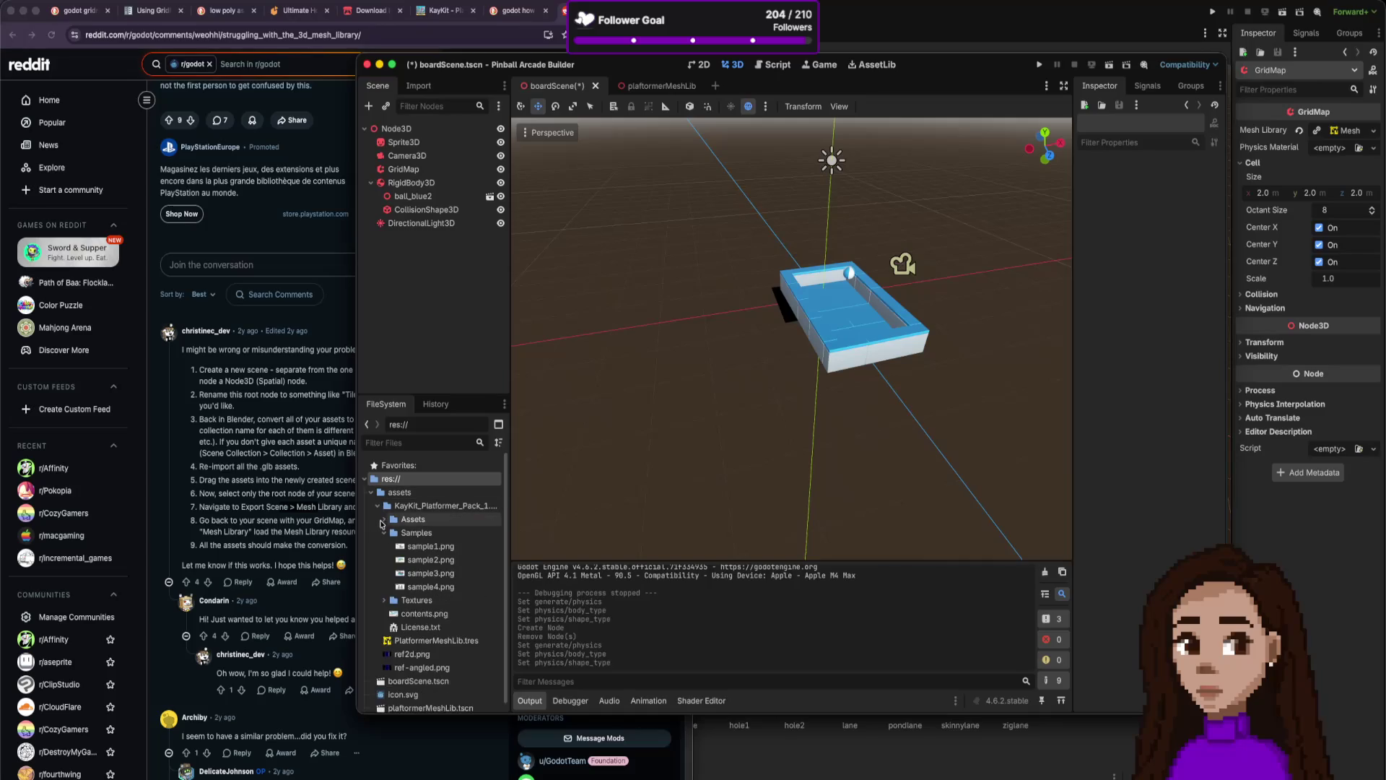
pyautogui.scroll(-1, 431, 541)
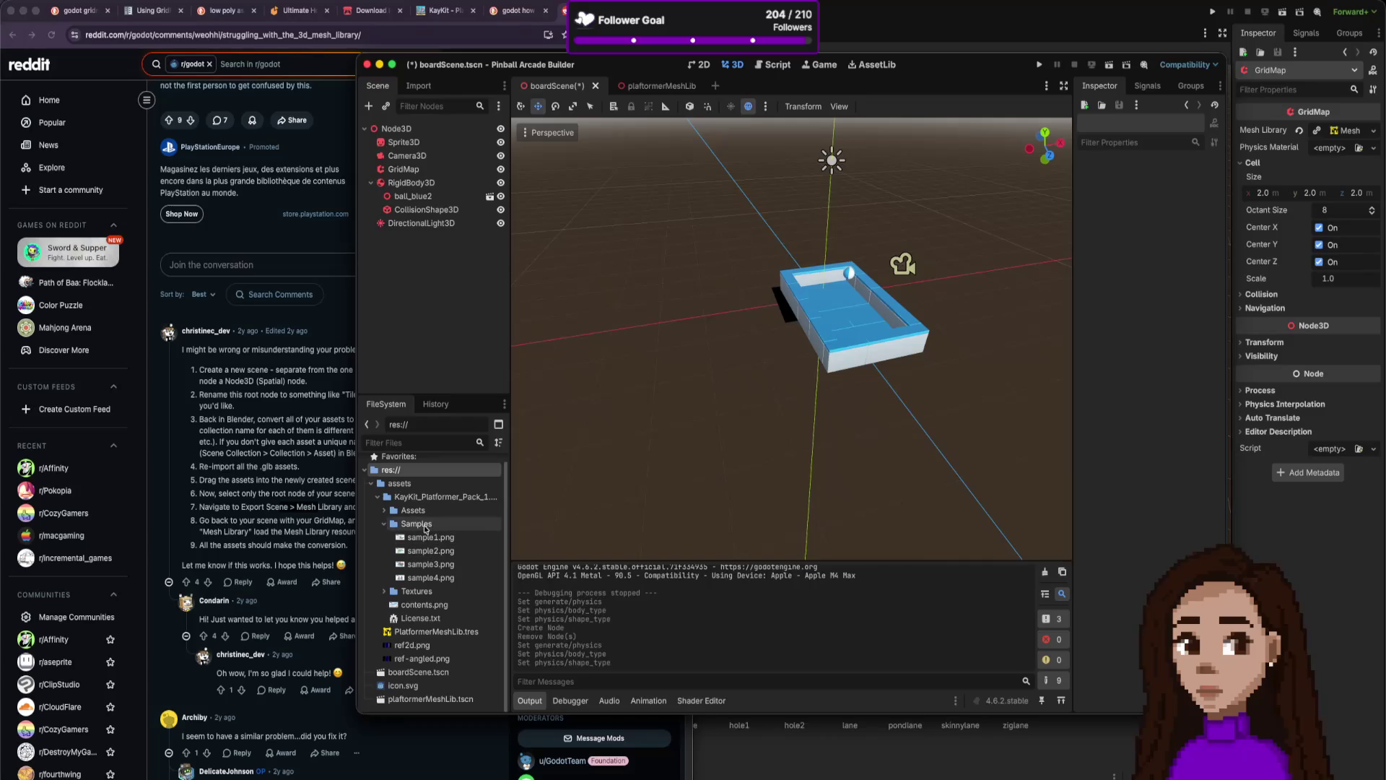
pyautogui.click(384, 510)
pyautogui.scroll(-5, 440, 592)
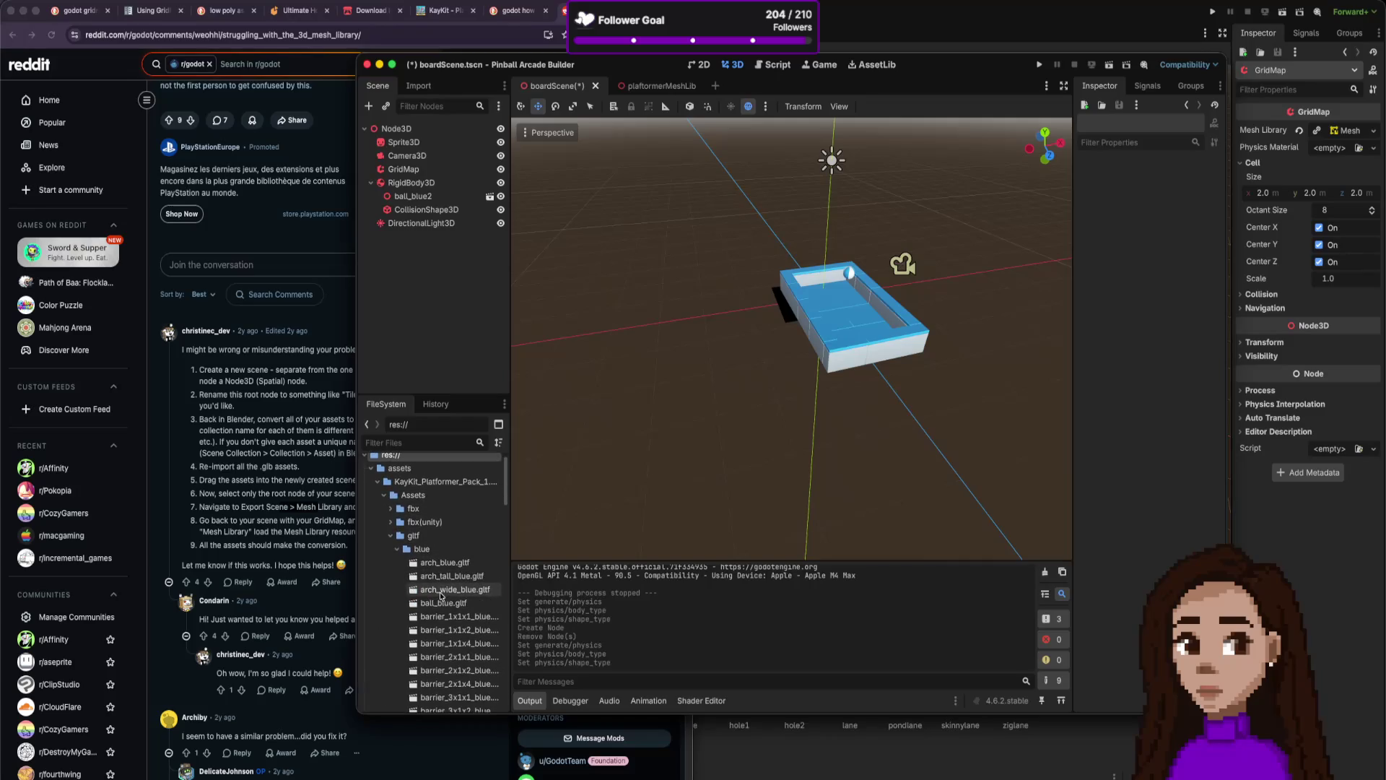
pyautogui.scroll(3, 440, 592)
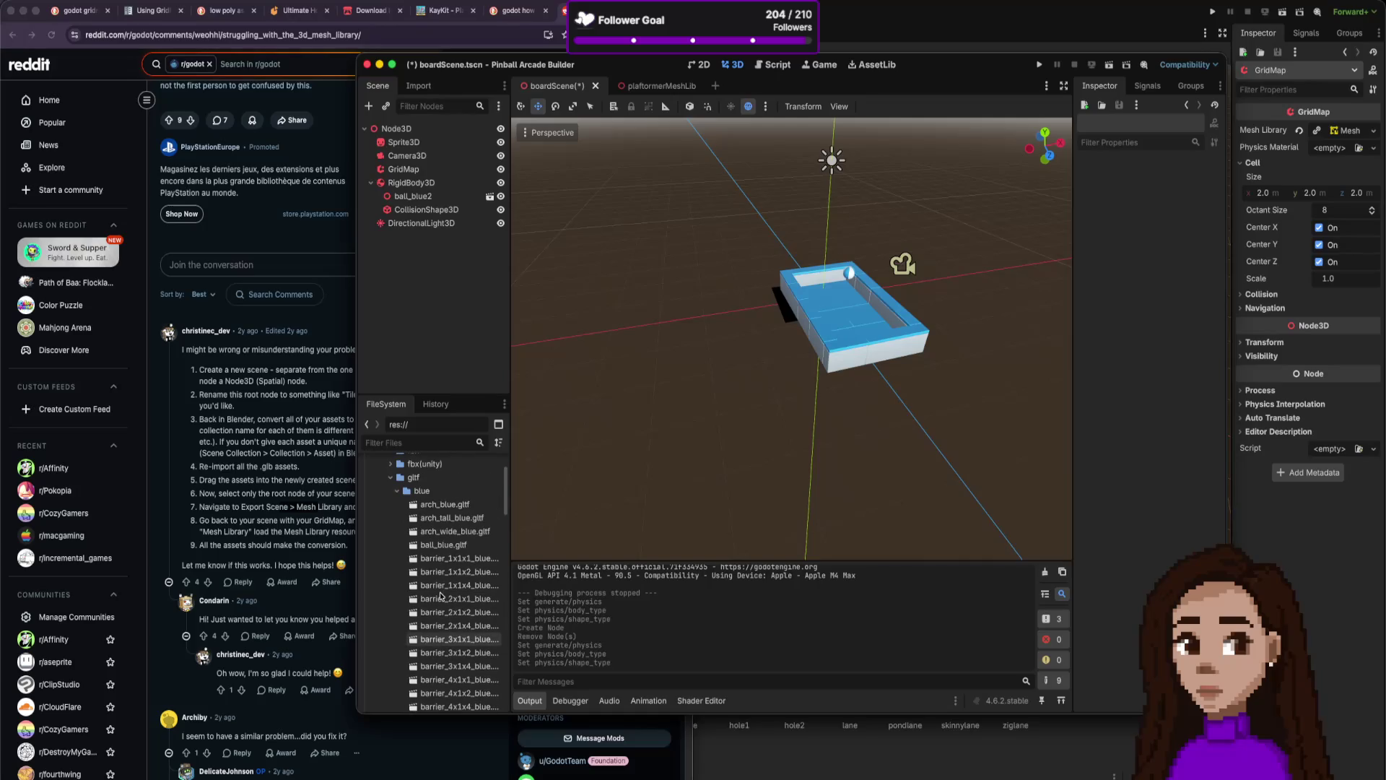
pyautogui.click(446, 548)
pyautogui.doubleClick(445, 547)
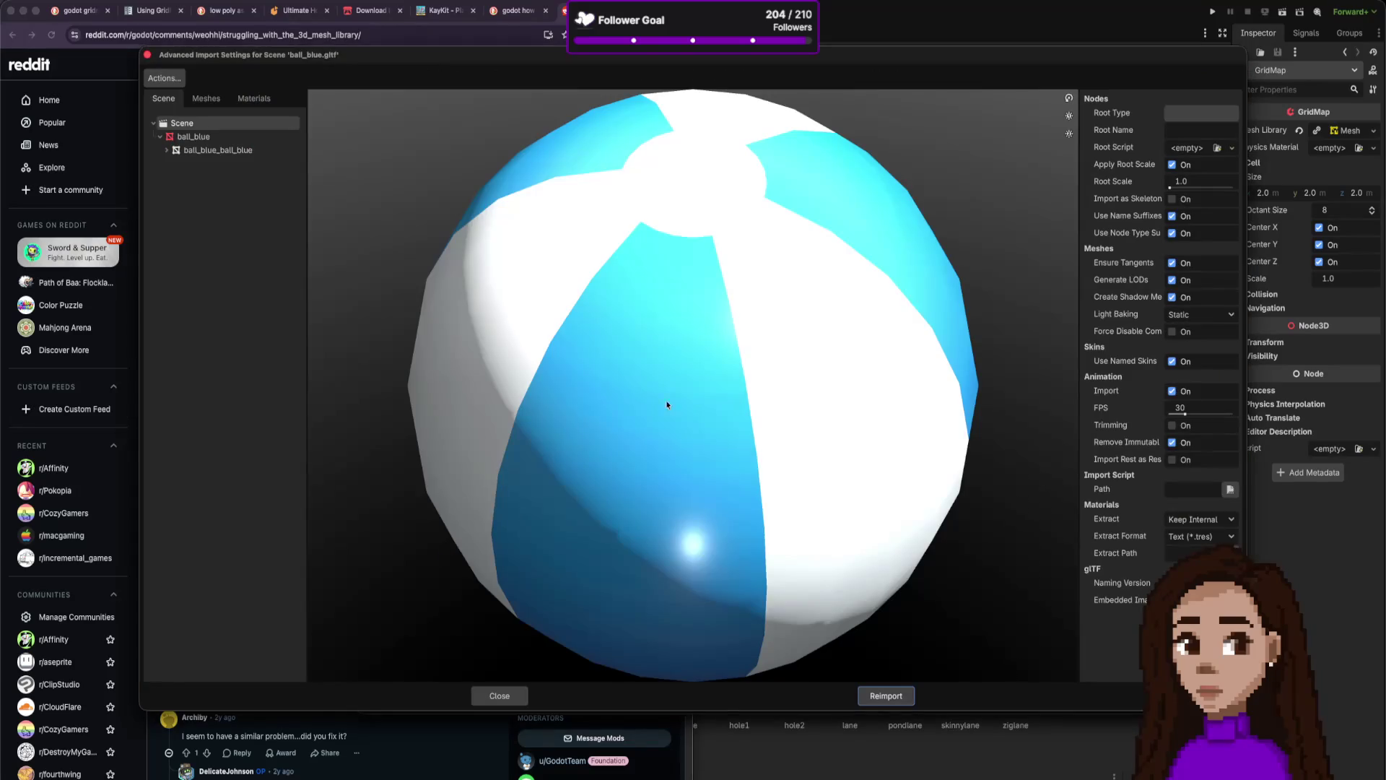
# Enable physics on the ball_blue node as a RigidBody3D with a Sphere (Fast) shape.
pyautogui.click(195, 137)
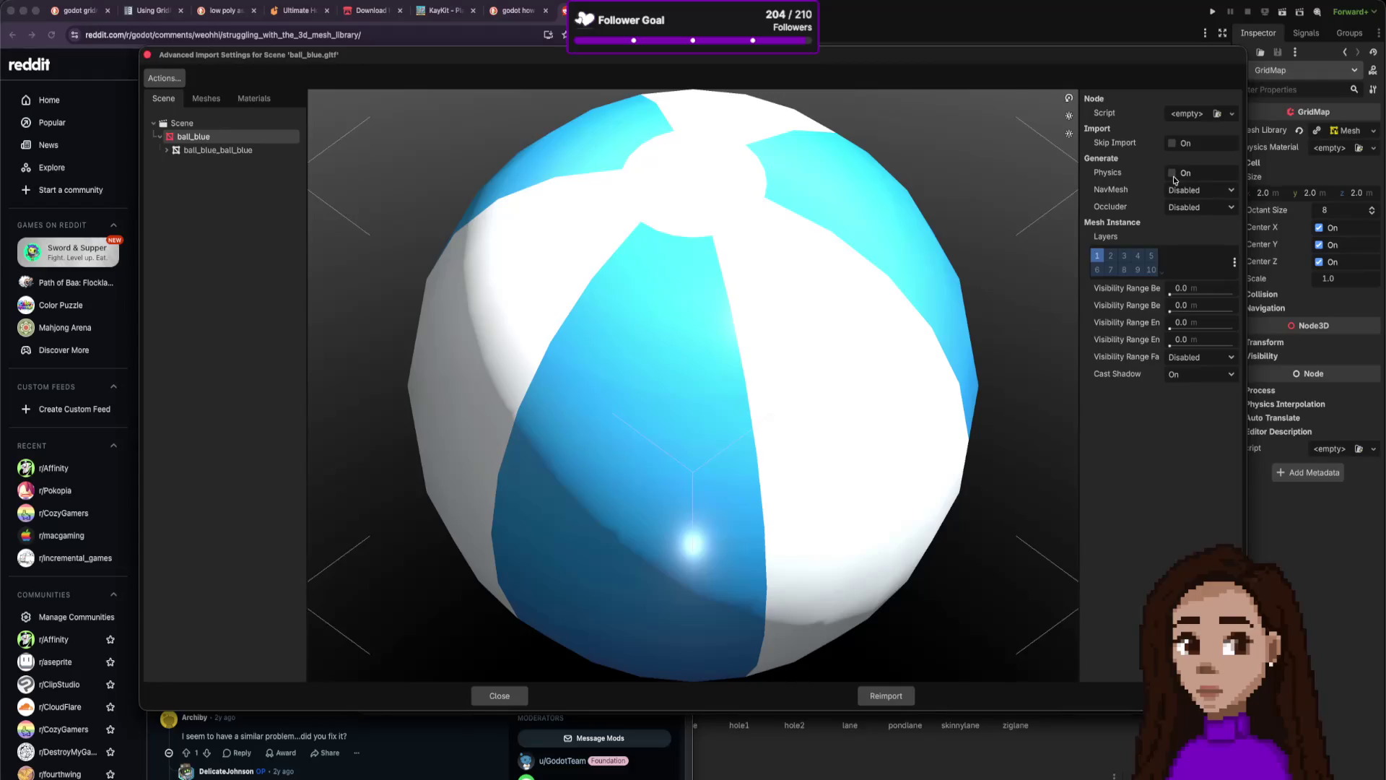
pyautogui.click(1173, 175)
pyautogui.click(1219, 238)
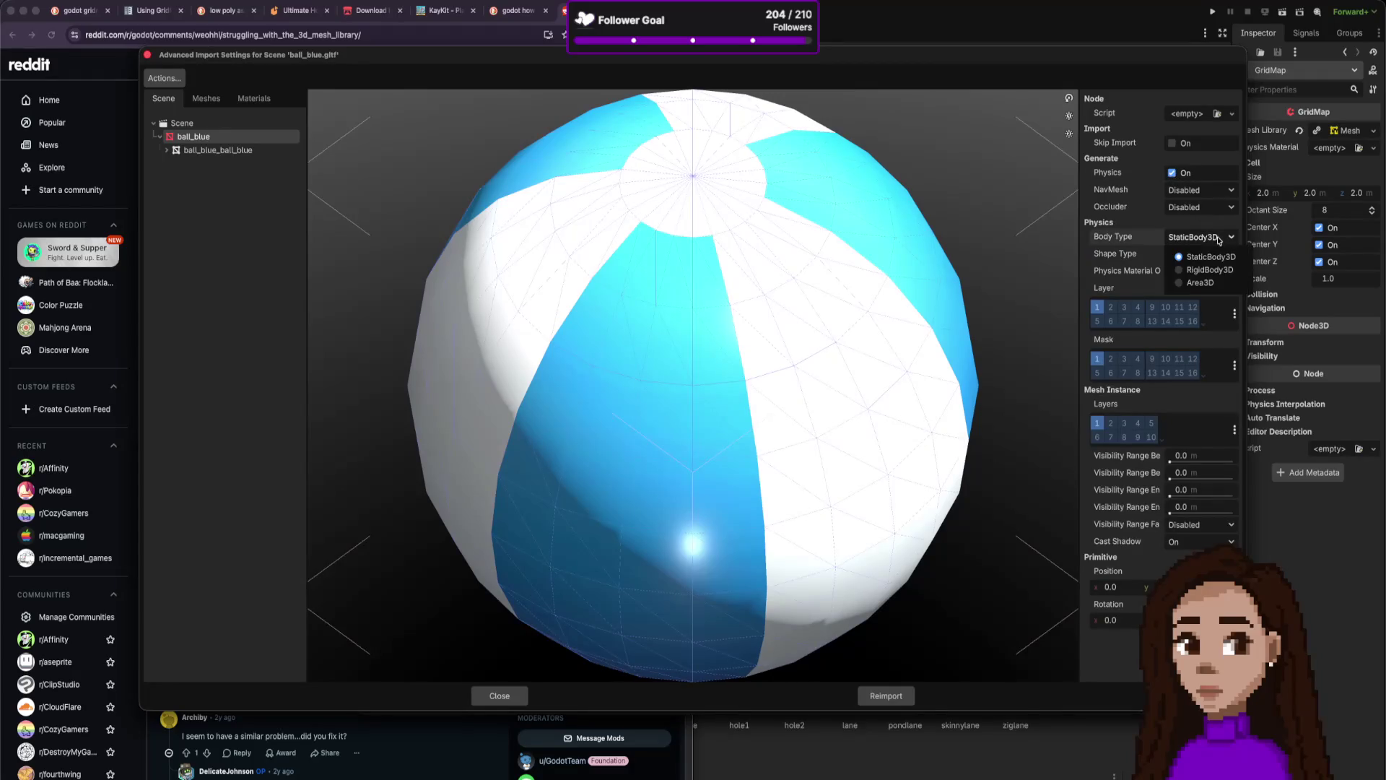
pyautogui.click(1212, 274)
pyautogui.click(1204, 261)
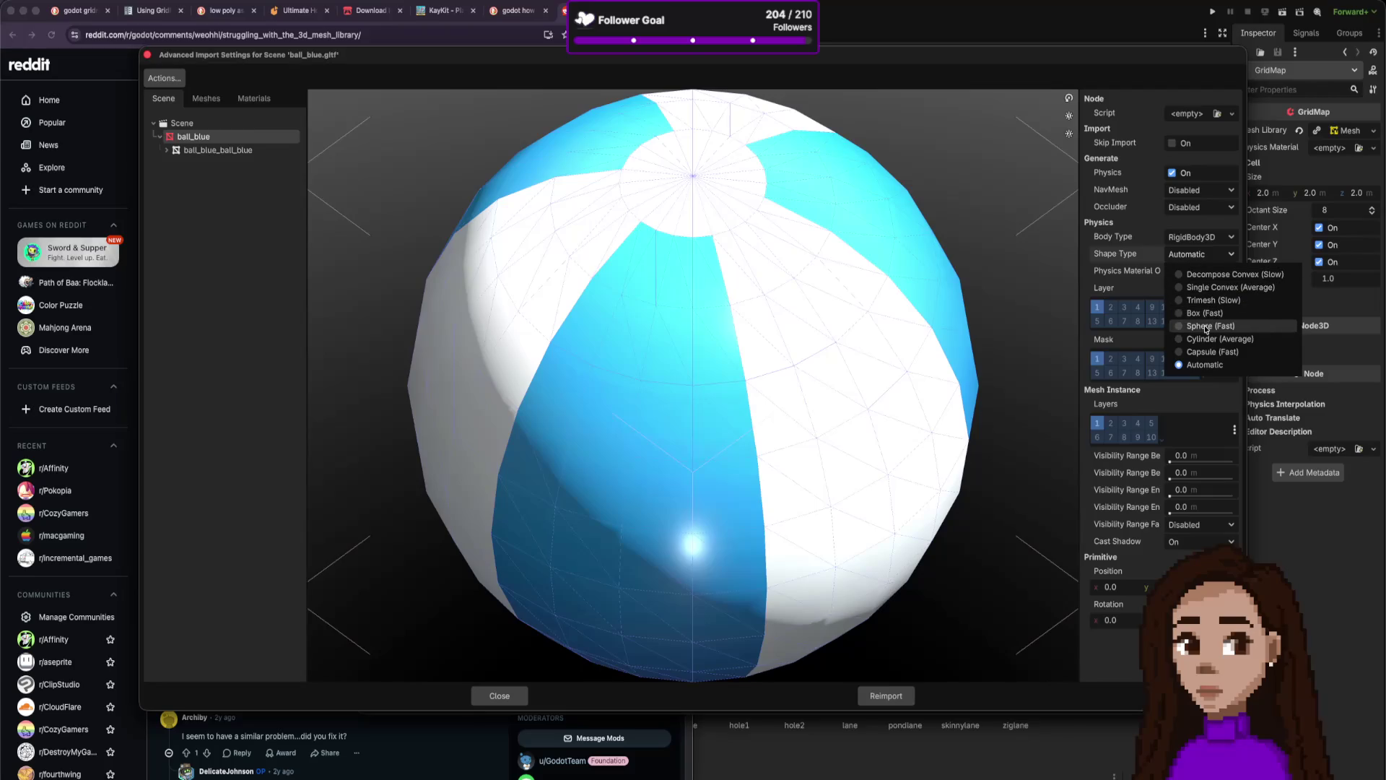
pyautogui.click(1206, 326)
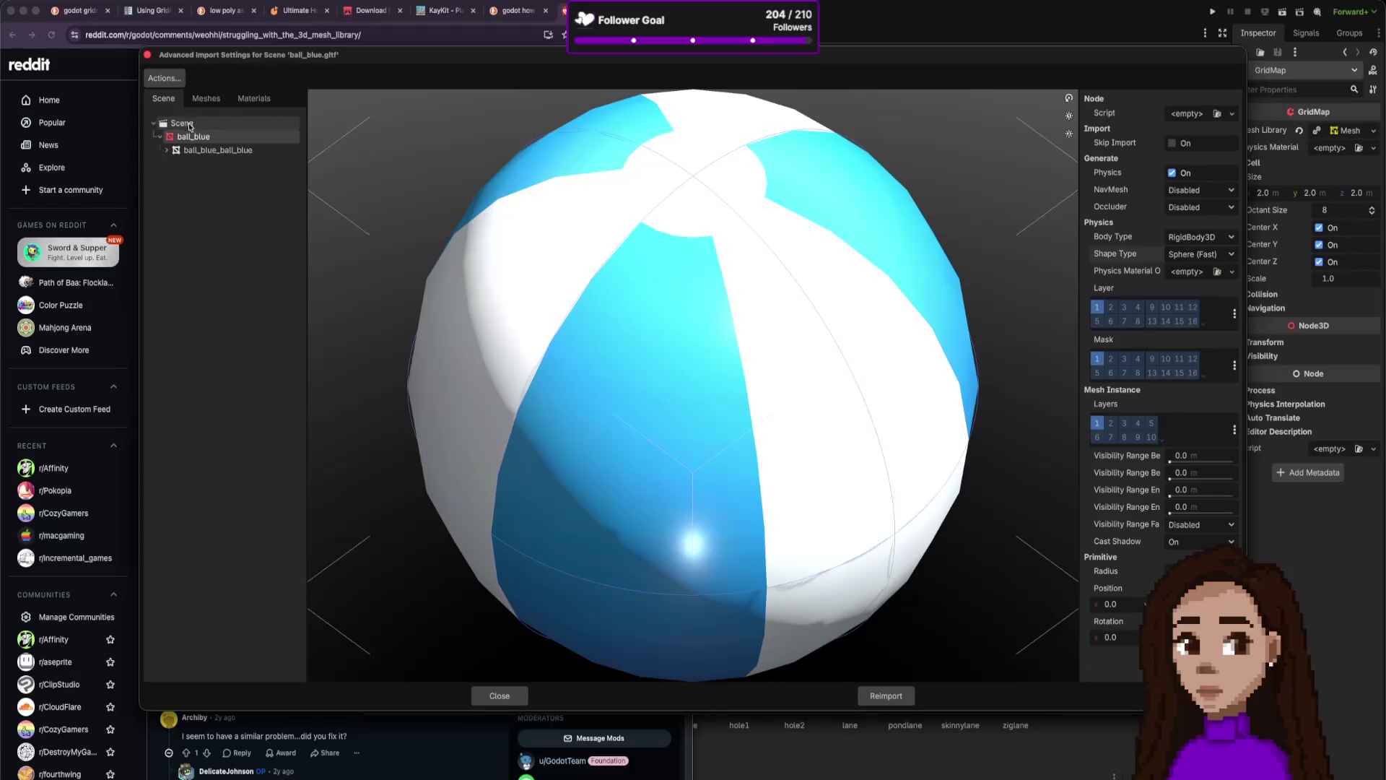
# Dismiss the import Actions list, reposition the window and rotate the ball preview.
pyautogui.click(173, 80)
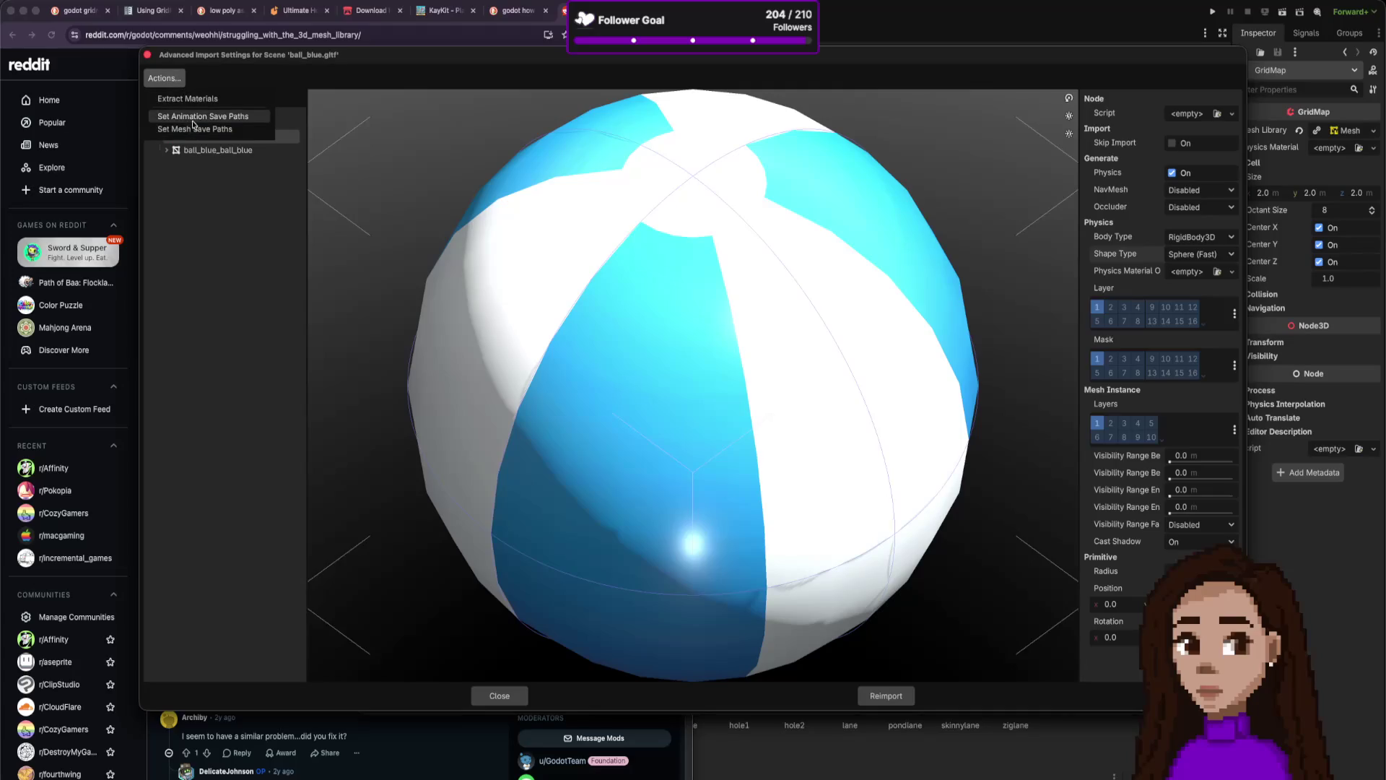
pyautogui.click(205, 240)
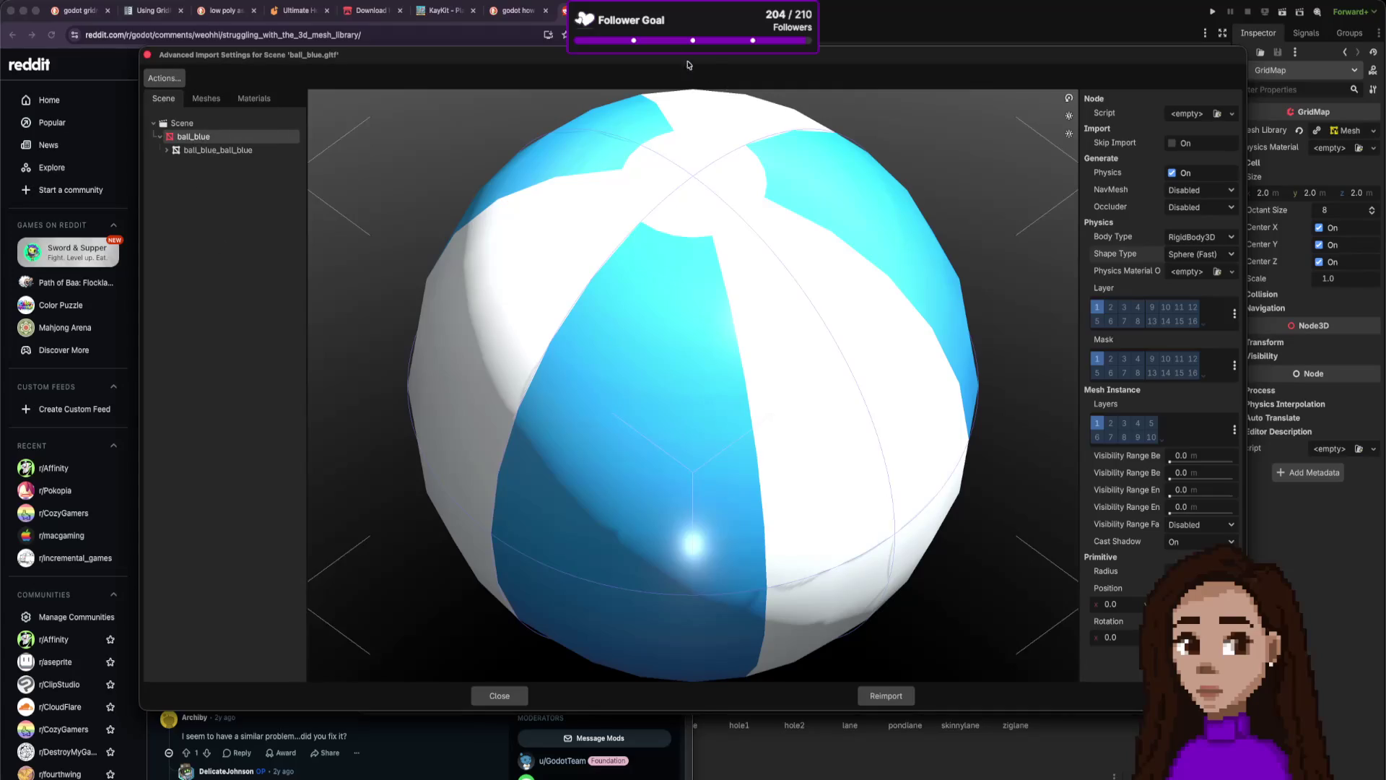
pyautogui.scroll(-2, 1067, 211)
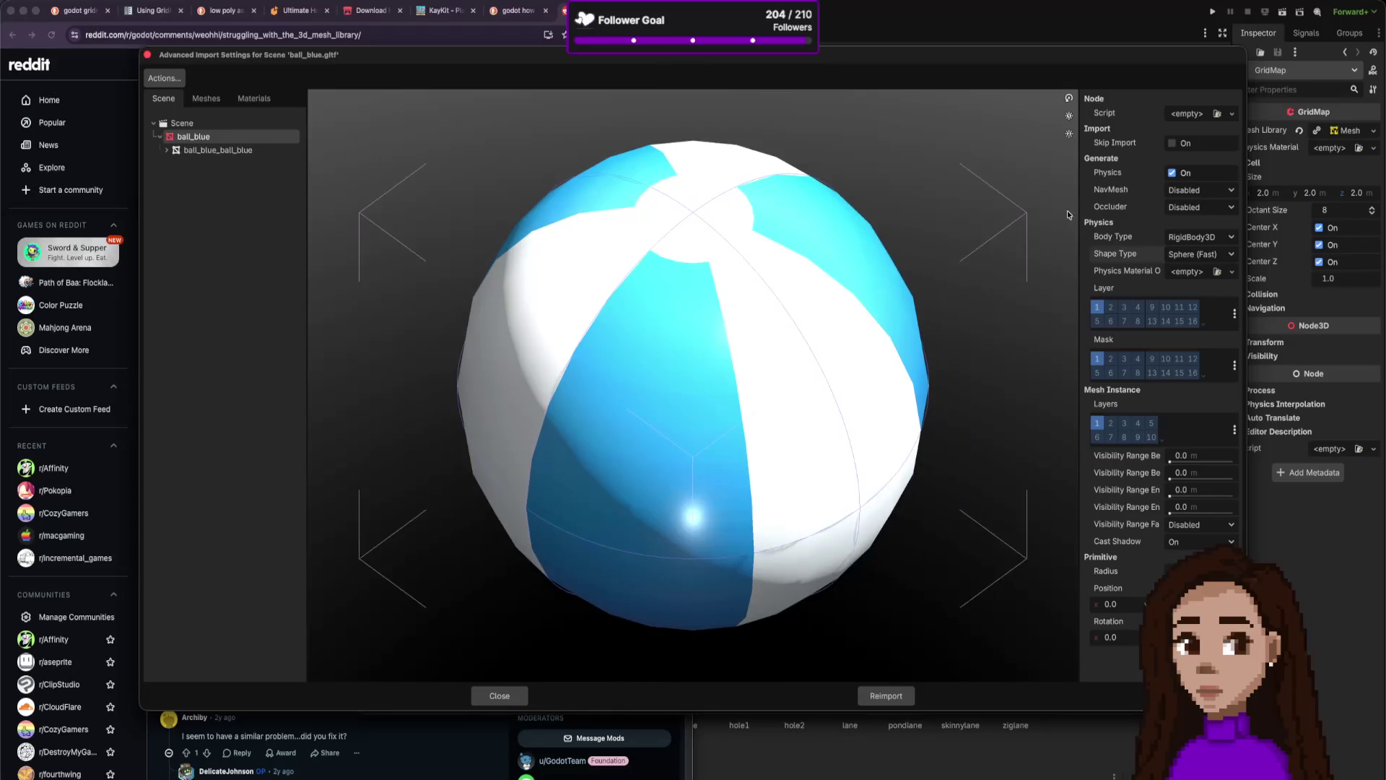
pyautogui.moveTo(1038, 63)
pyautogui.mouseDown()
pyautogui.moveTo(1010, 67)
pyautogui.moveTo(1089, 80)
pyautogui.moveTo(392, 110)
pyautogui.moveTo(435, 119)
pyautogui.mouseUp()
pyautogui.moveTo(530, 329); pyautogui.dragTo(453, 330)
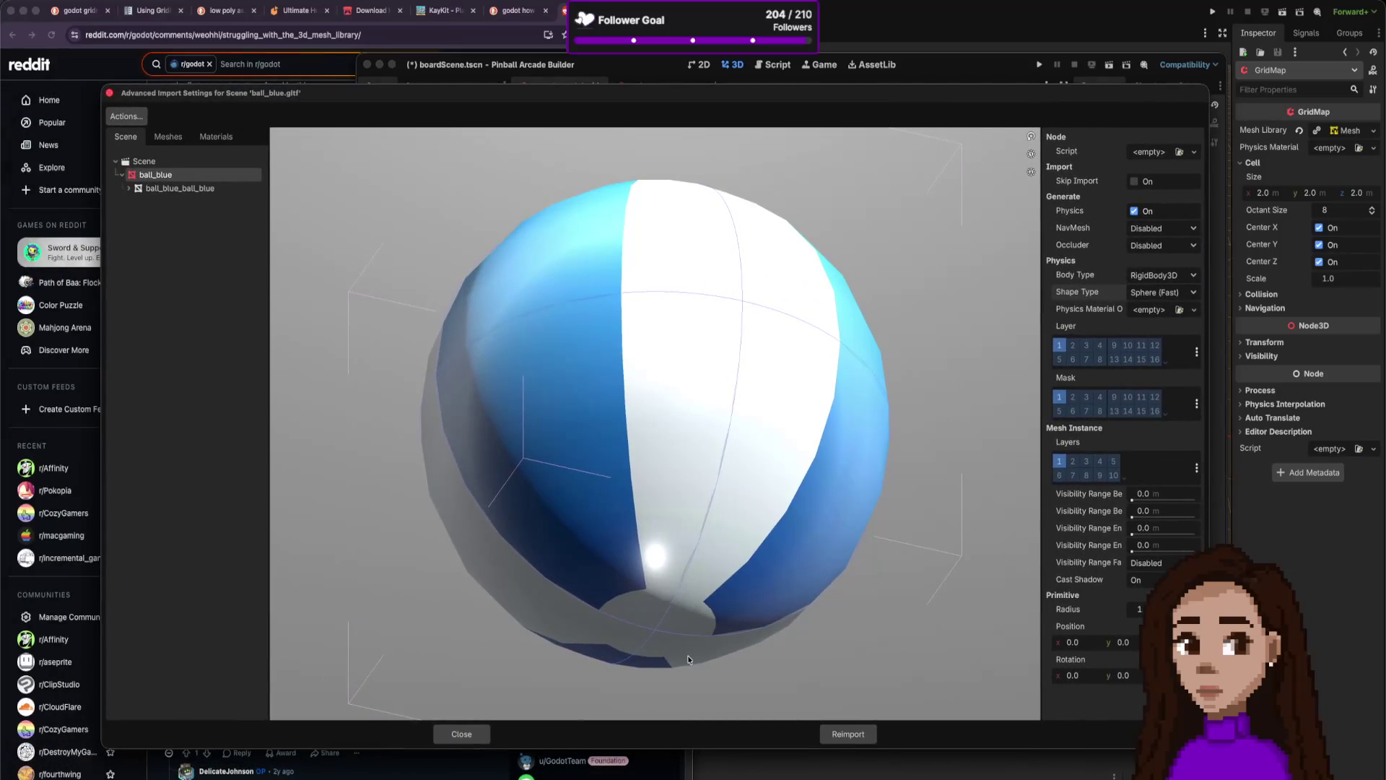
# Close the import settings and drop a ball_blue2 instance into the board scene.
pyautogui.click(471, 737)
pyautogui.moveTo(471, 547); pyautogui.dragTo(609, 428)
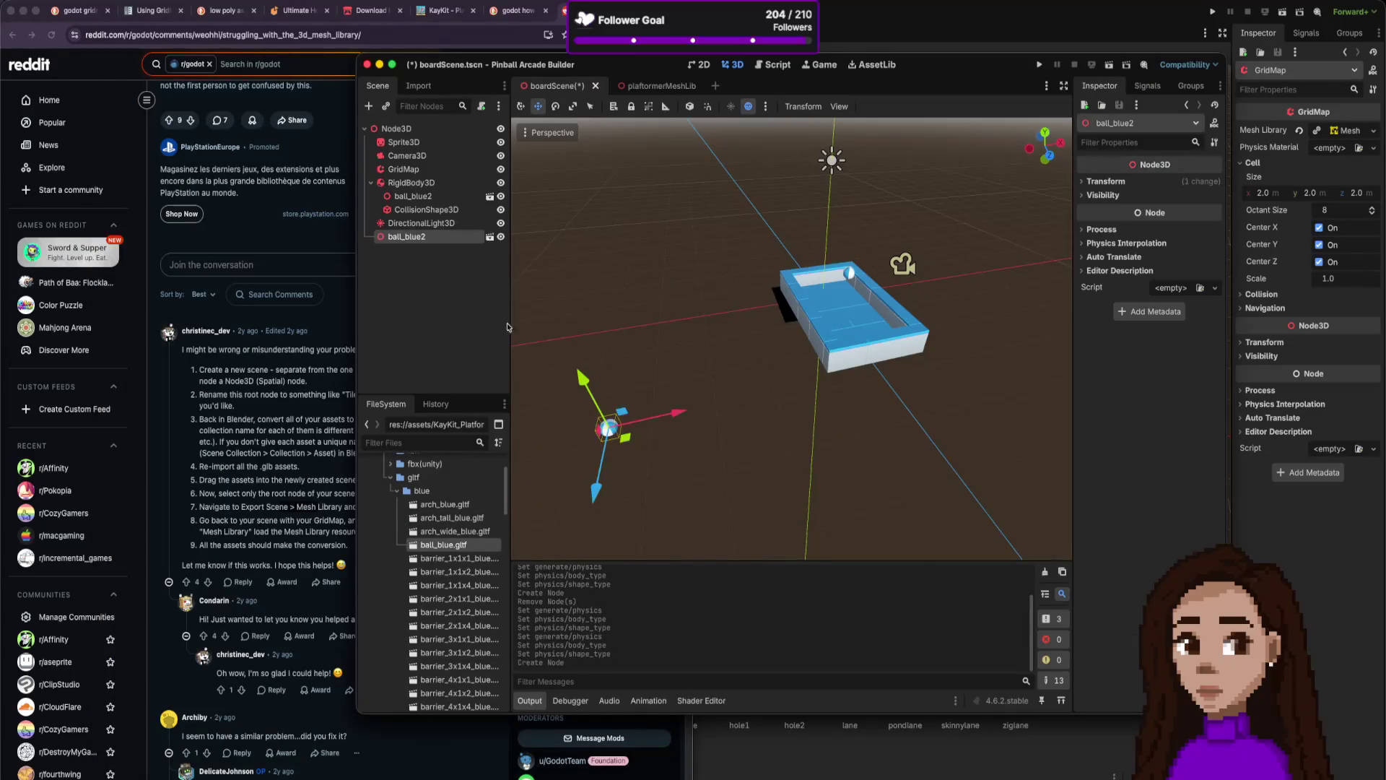
pyautogui.rightClick(448, 239)
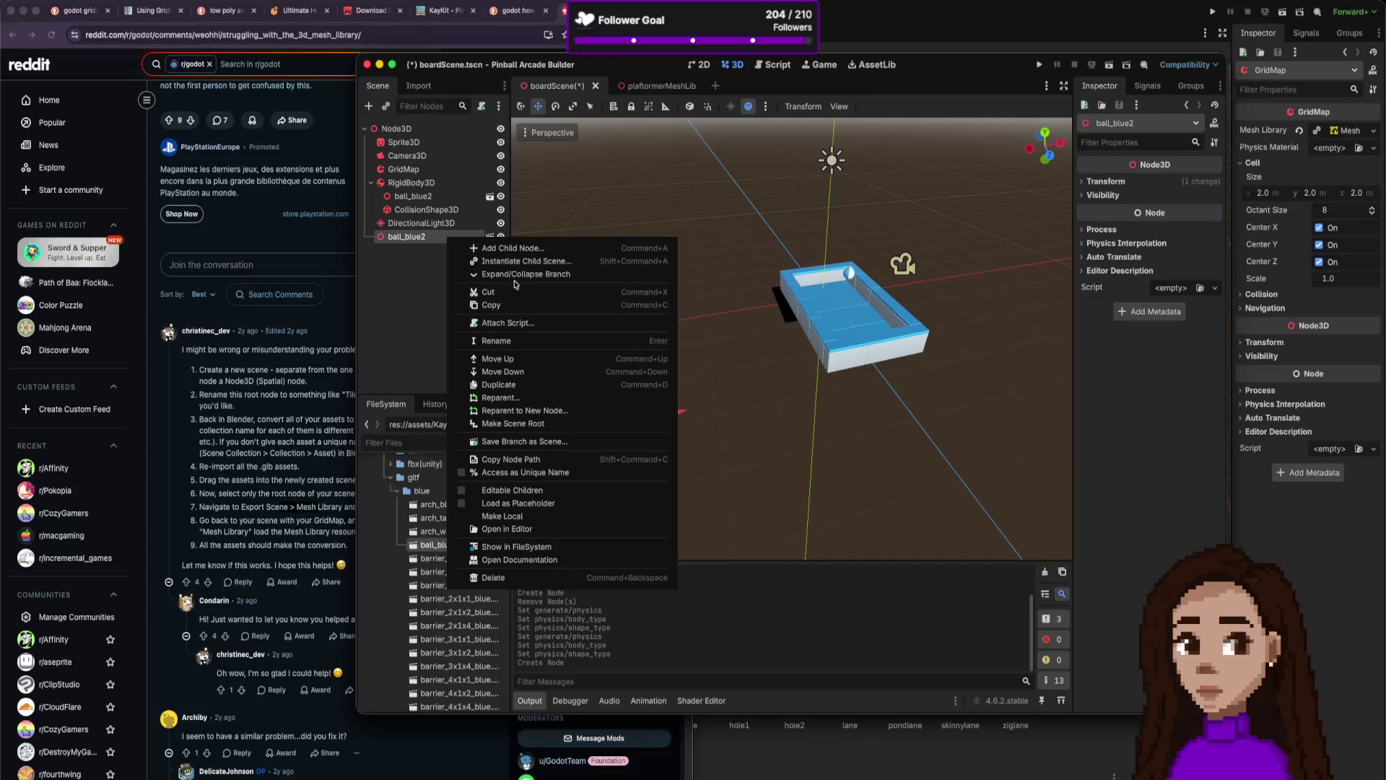
pyautogui.click(485, 276)
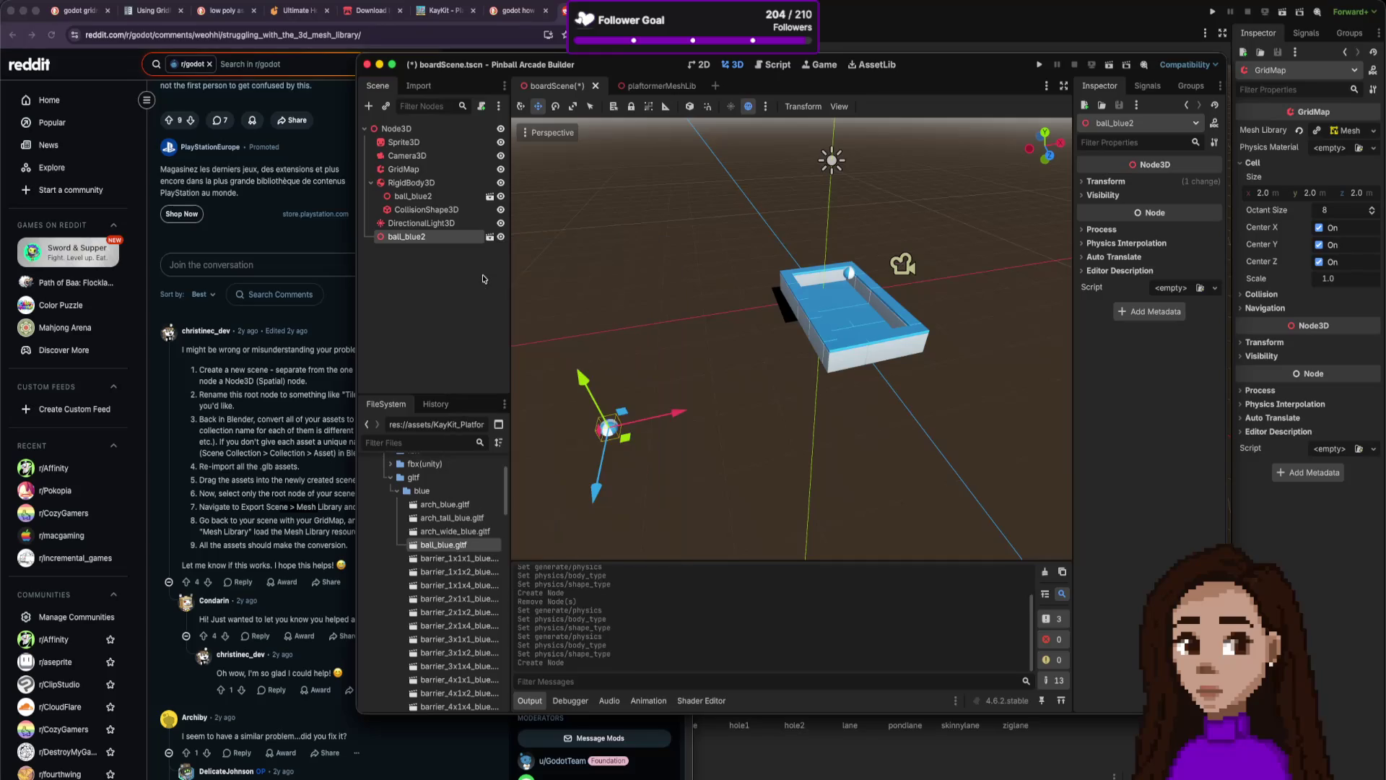
# Enable Editable Children on ball_blue2 and inspect it and its ball_blue mesh child.
pyautogui.rightClick(432, 240)
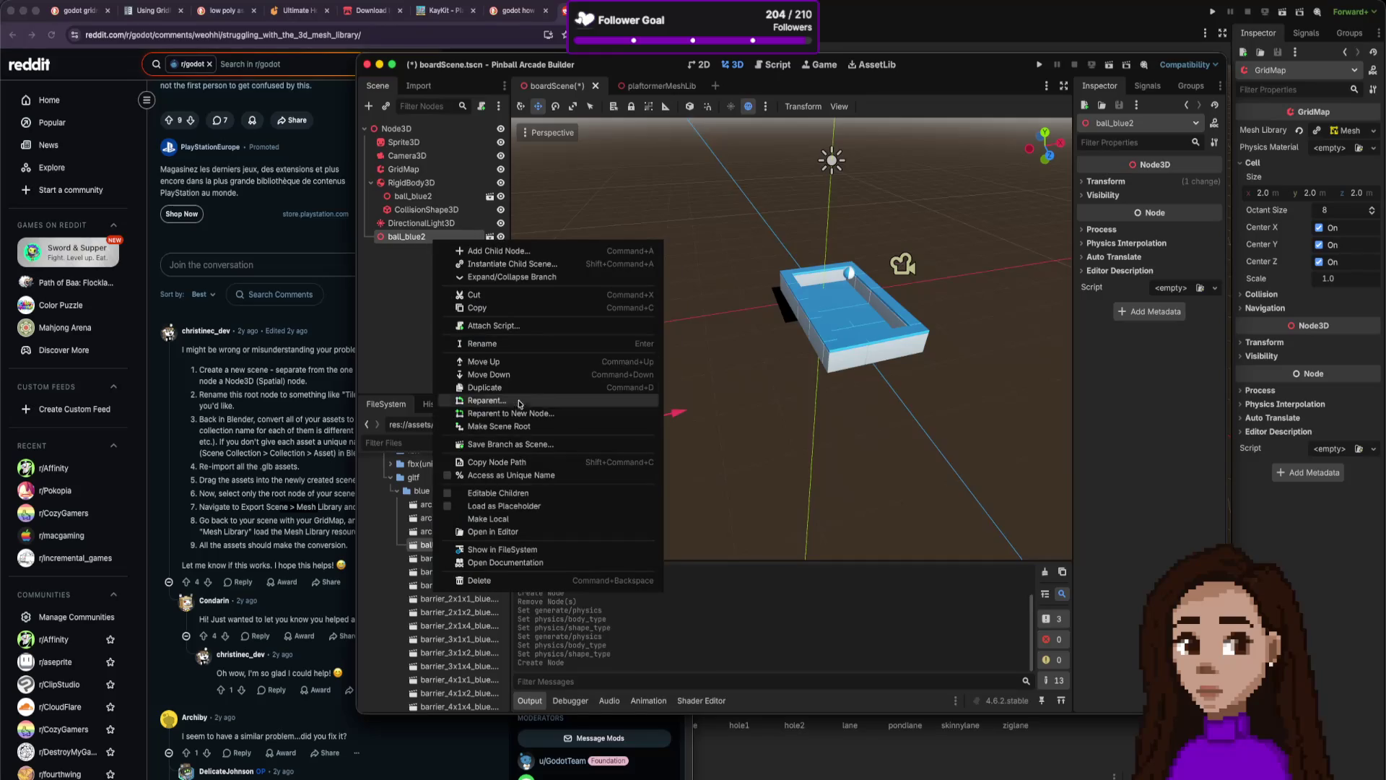
pyautogui.click(538, 493)
pyautogui.click(371, 237)
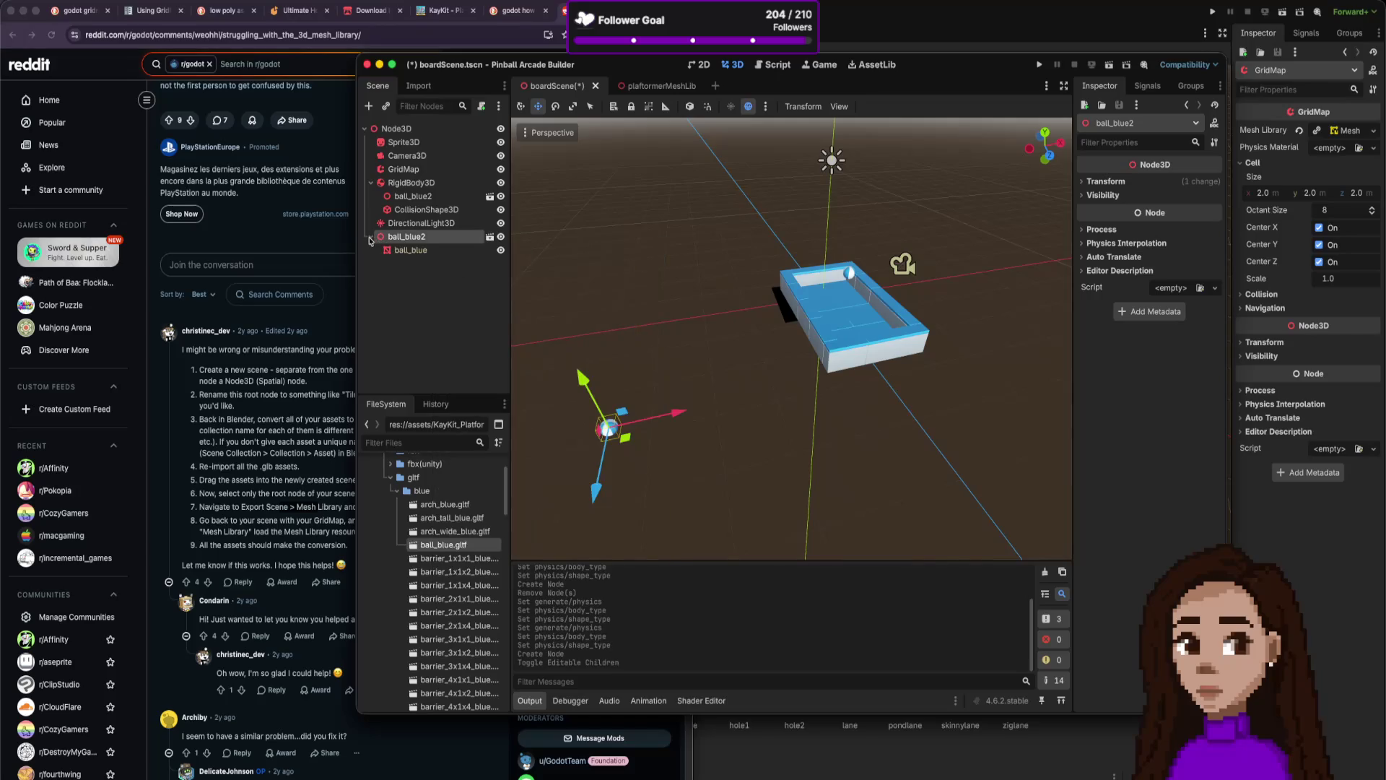
pyautogui.click(397, 251)
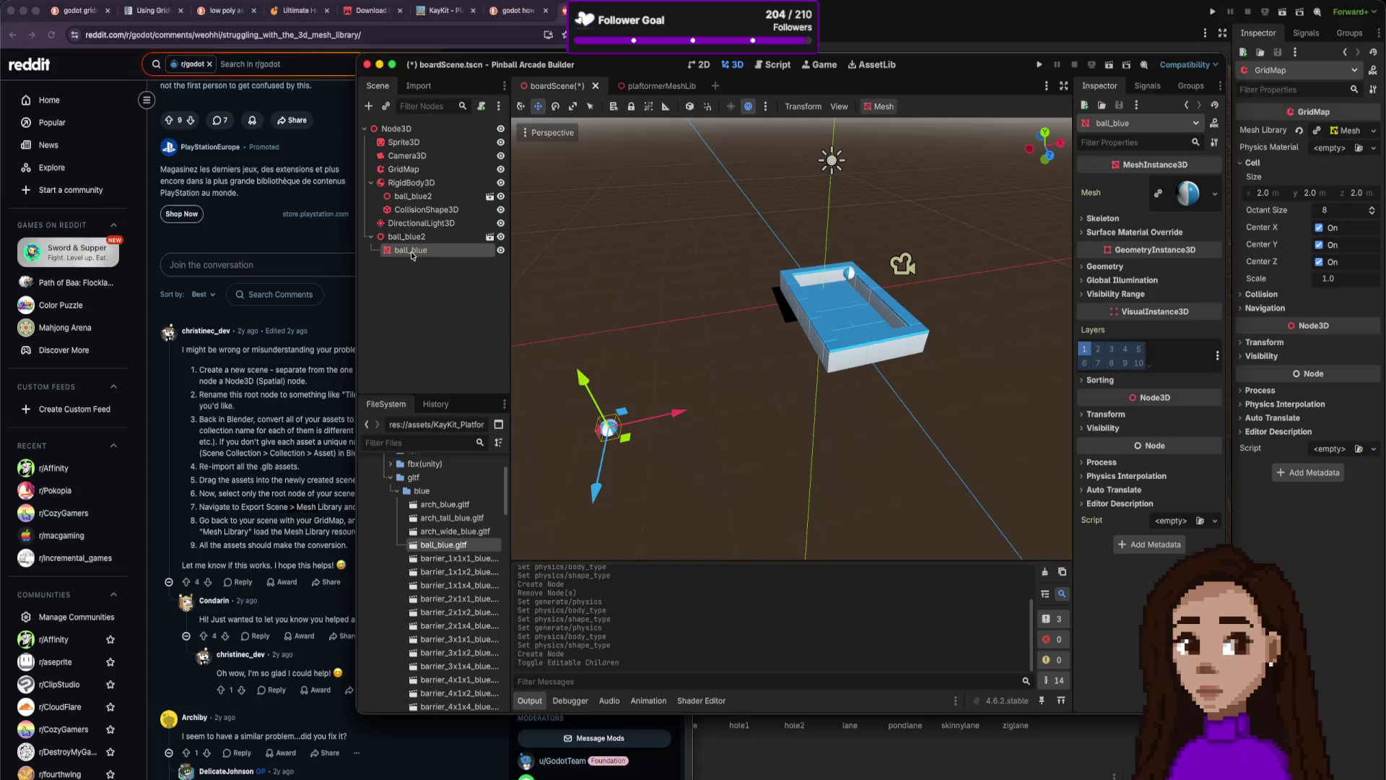
pyautogui.click(409, 238)
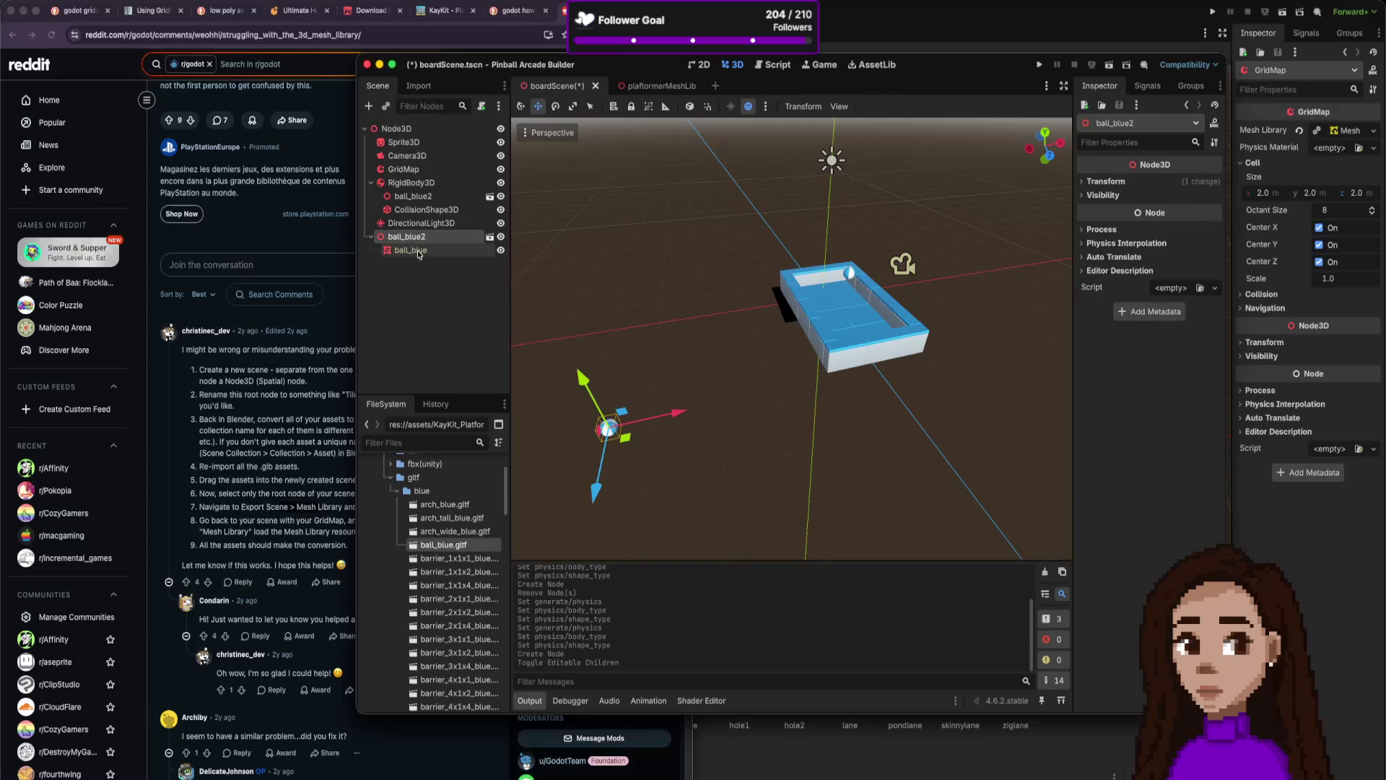
pyautogui.click(397, 251)
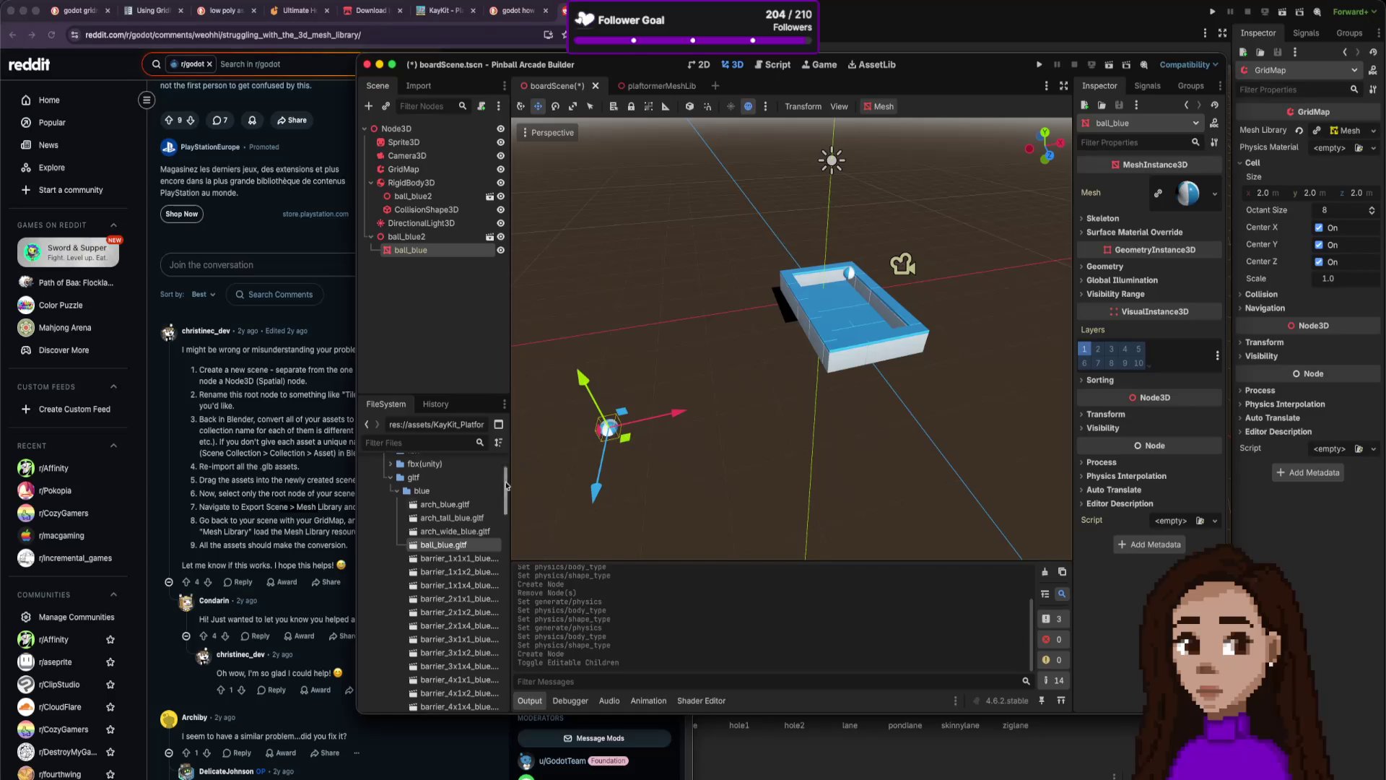
pyautogui.rightClick(445, 550)
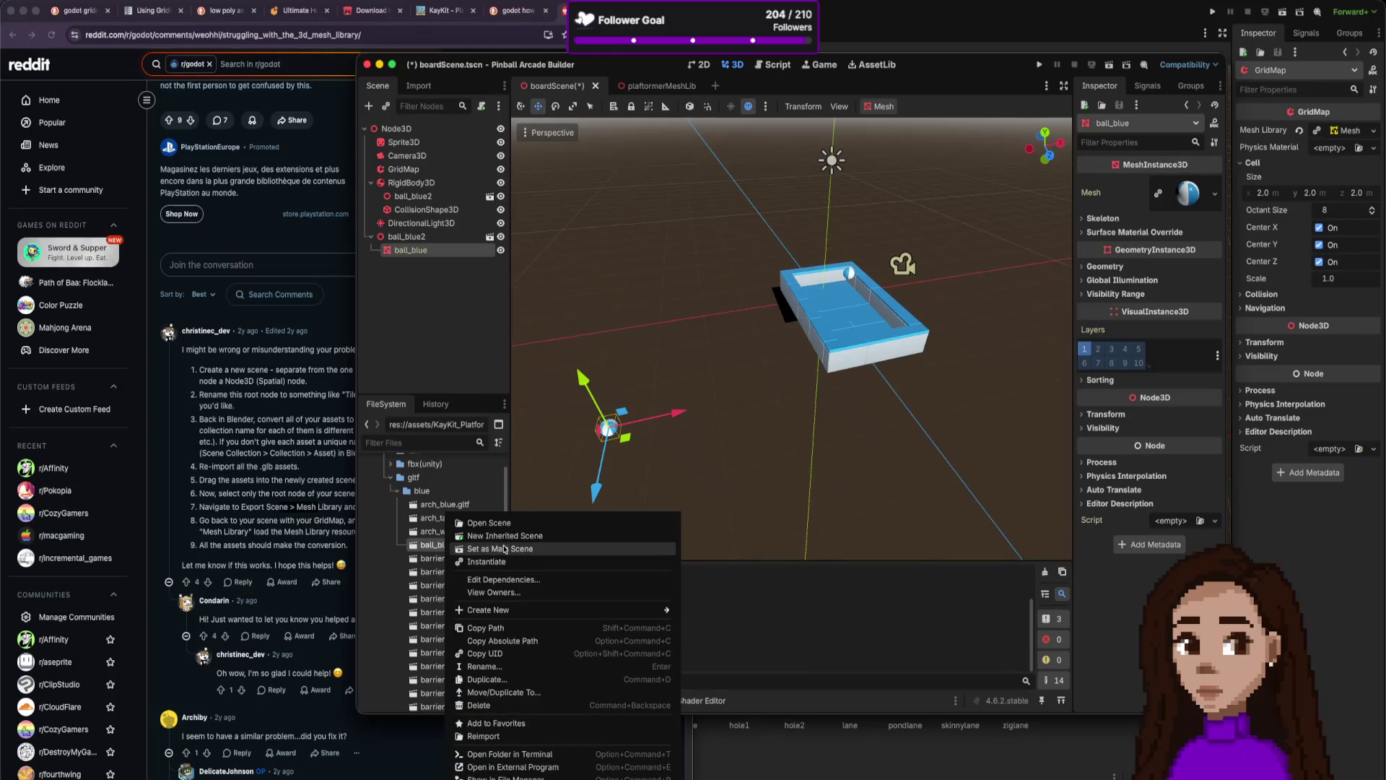
# Set ball_blue.gltf physics to RigidBody3D with a Sphere (Fast) shape and reimport it.
pyautogui.click(480, 523)
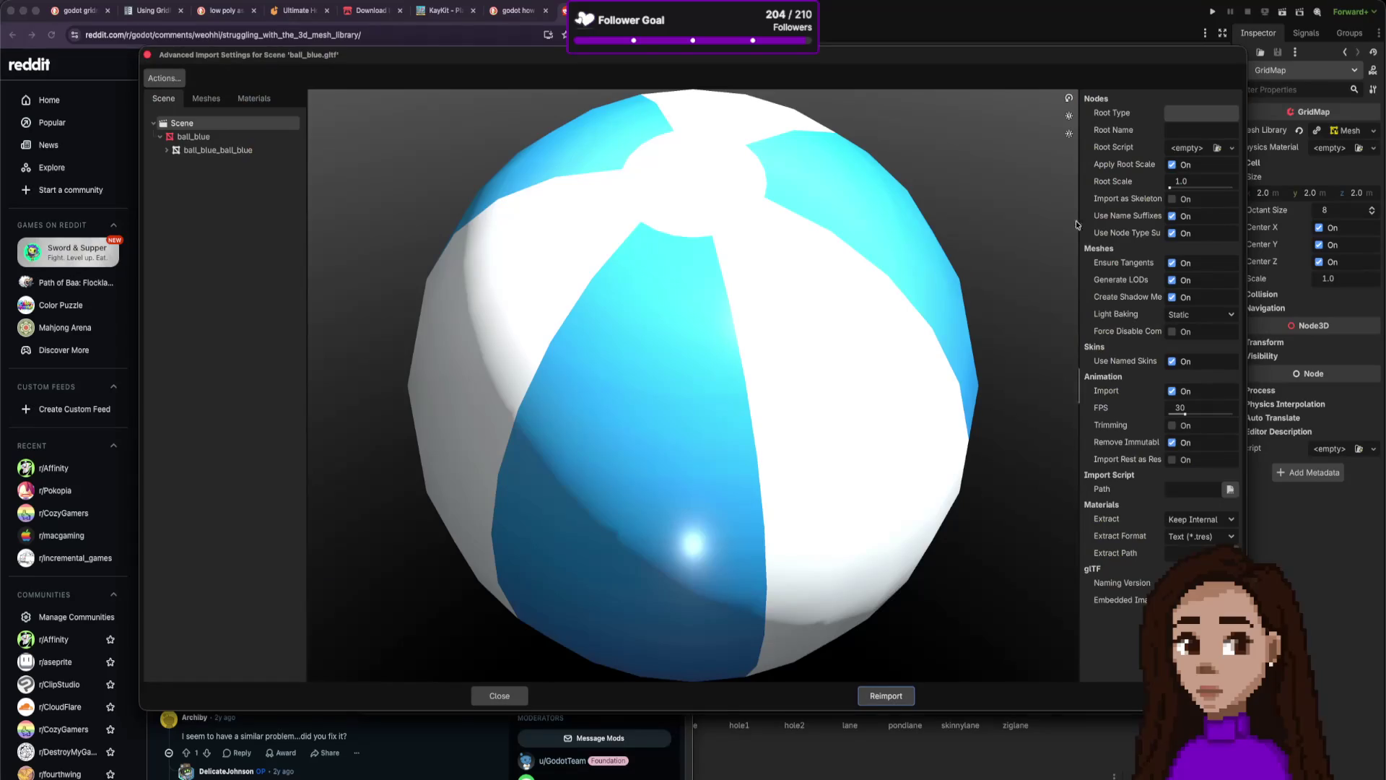
pyautogui.click(265, 139)
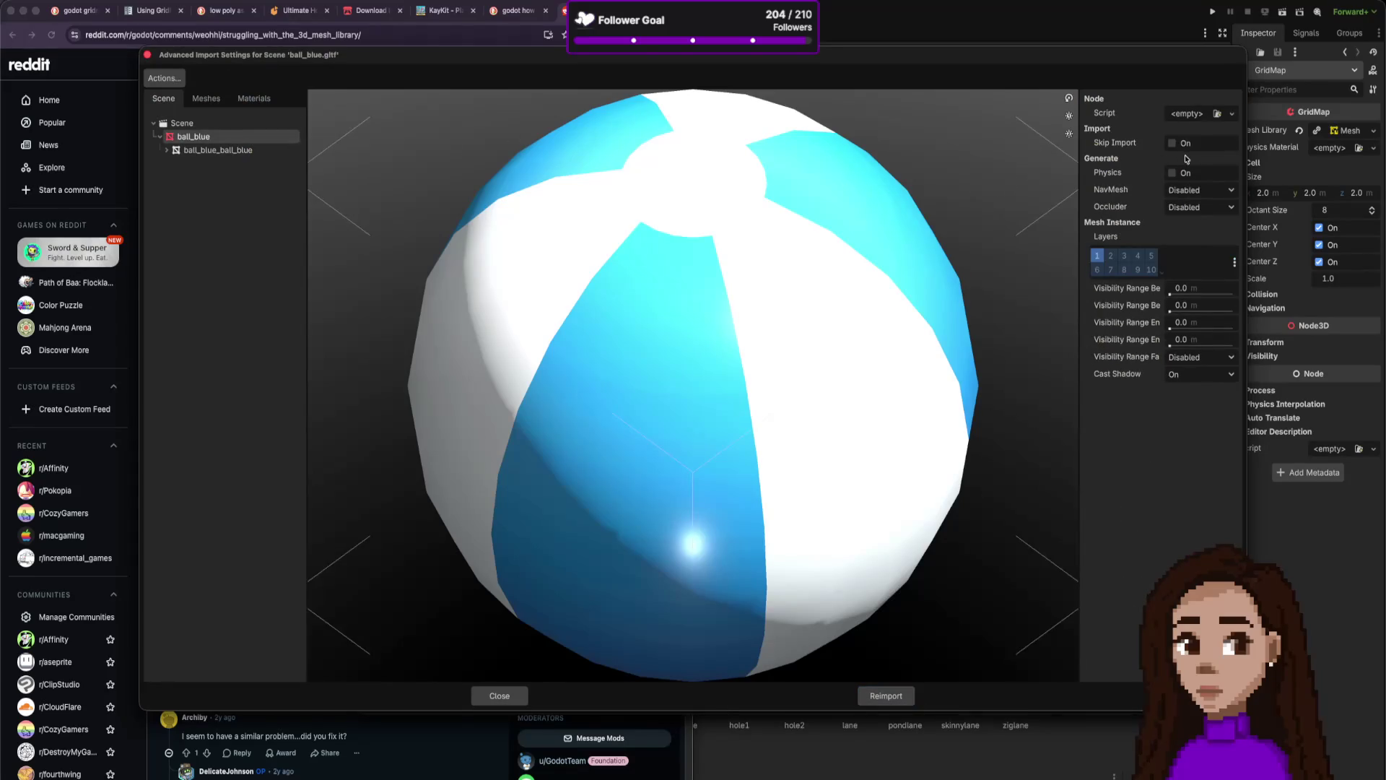
pyautogui.click(1167, 174)
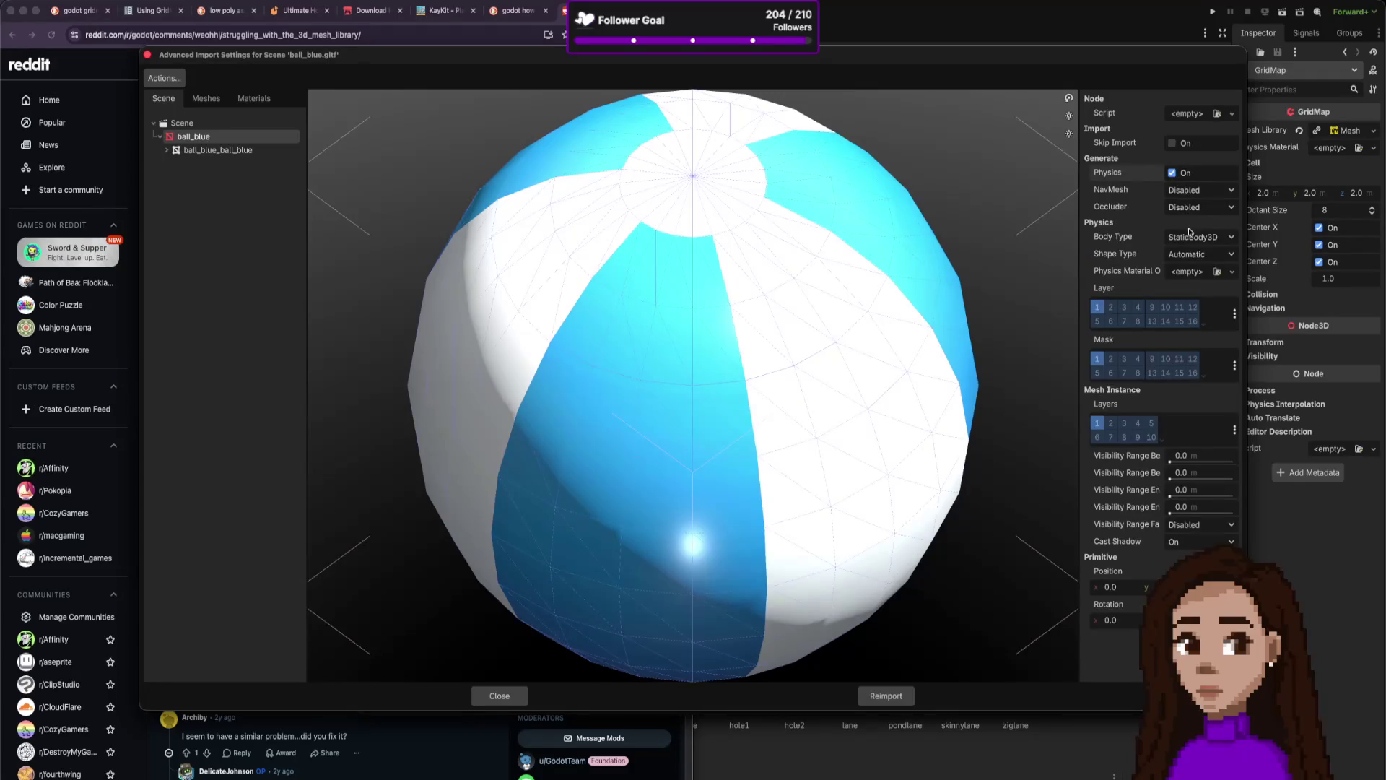
pyautogui.click(1198, 237)
pyautogui.click(1190, 270)
pyautogui.click(1198, 254)
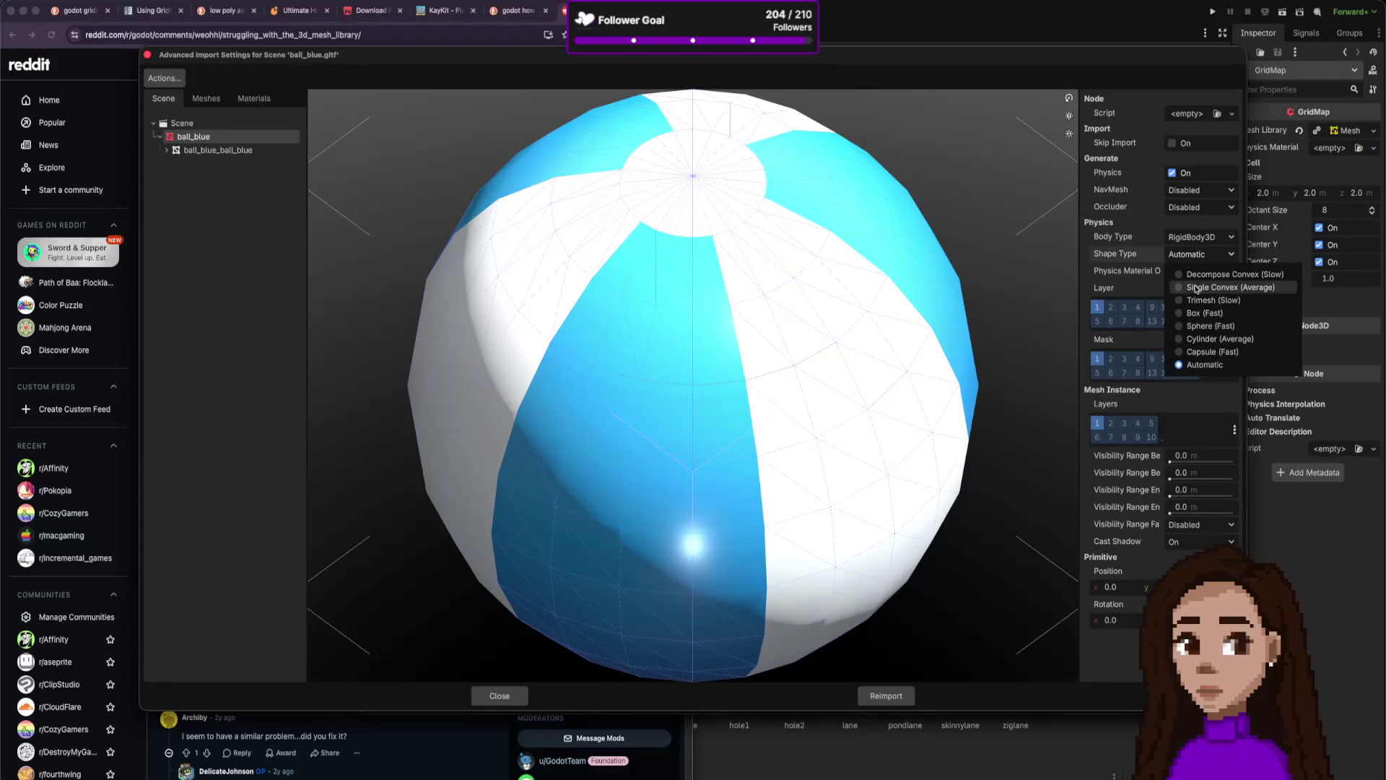
pyautogui.click(1198, 326)
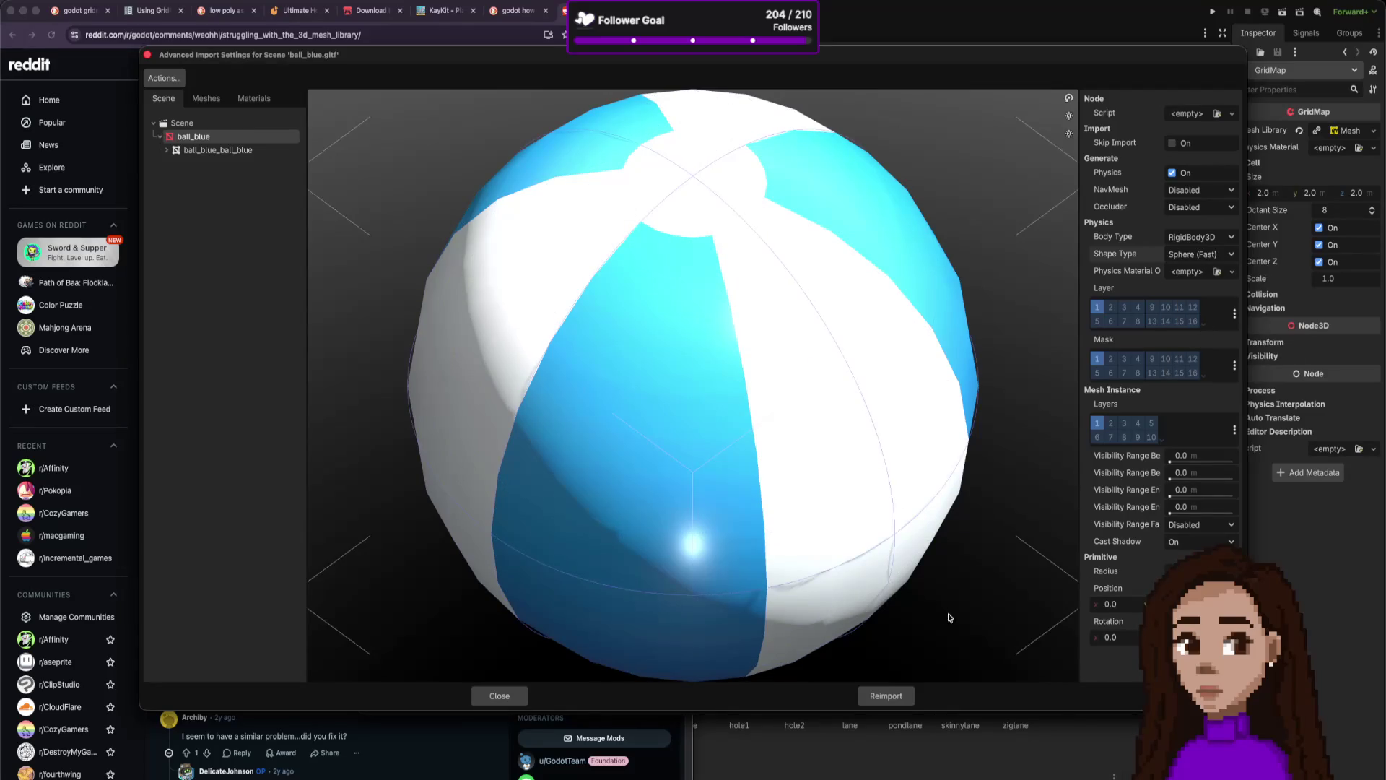
pyautogui.click(908, 697)
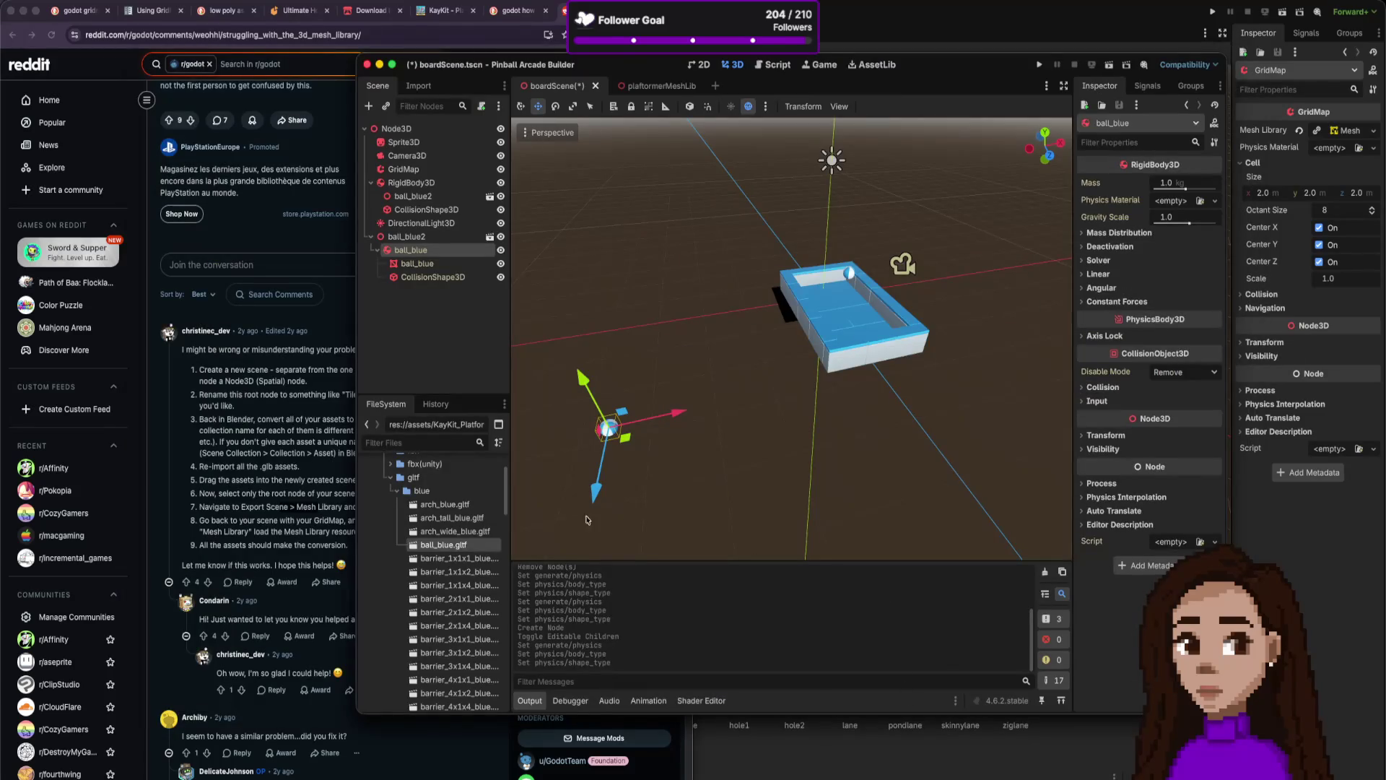
# Add another ball instance with editable children and inspect the first ball's collision shape.
pyautogui.moveTo(447, 545); pyautogui.dragTo(742, 478)
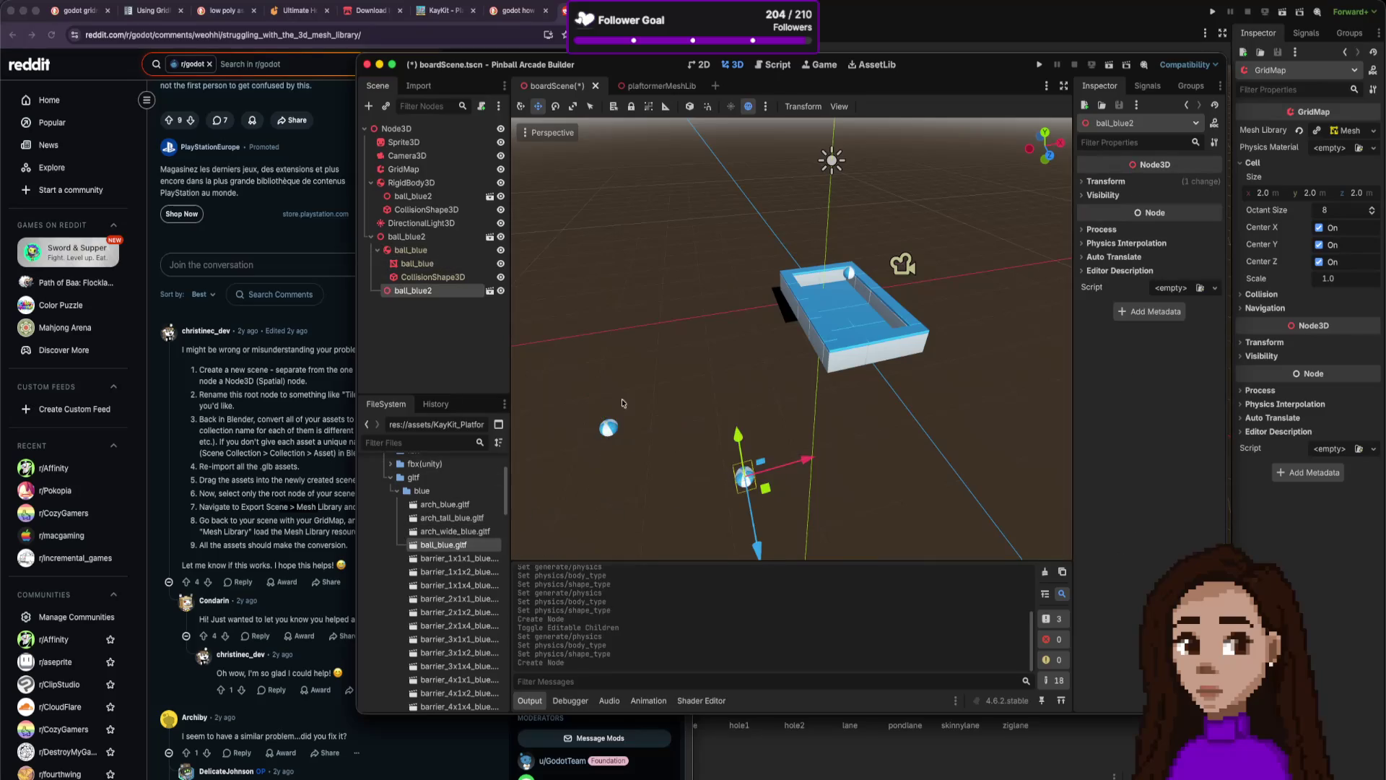
pyautogui.rightClick(431, 292)
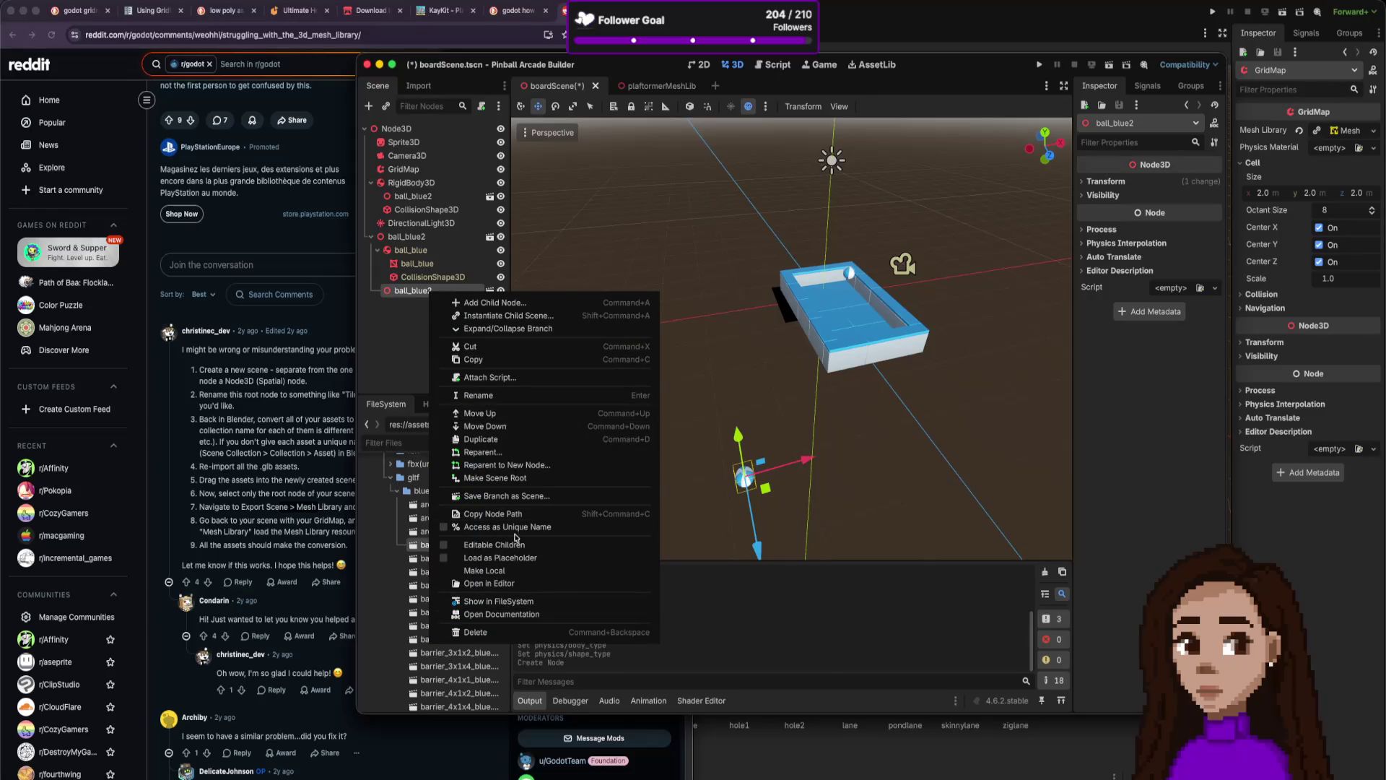
pyautogui.click(491, 545)
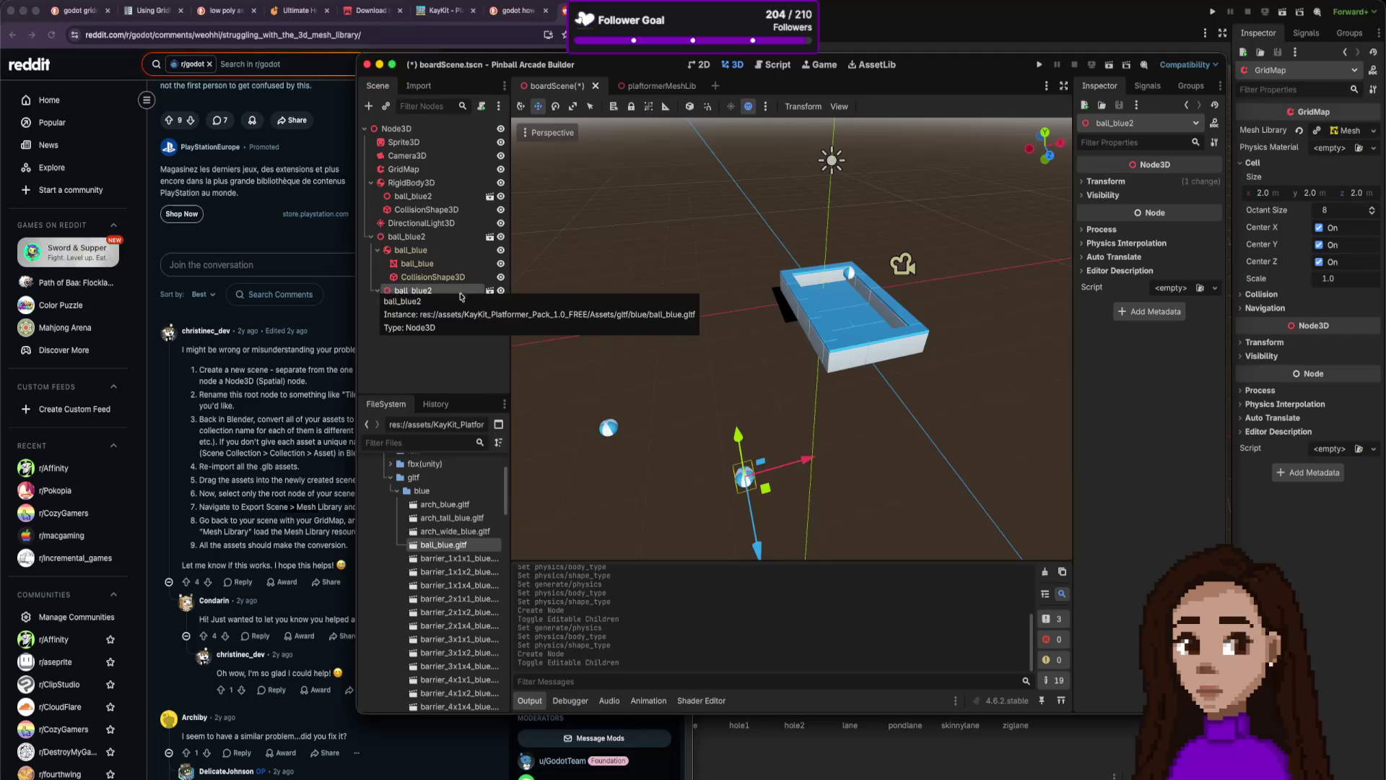
pyautogui.click(463, 277)
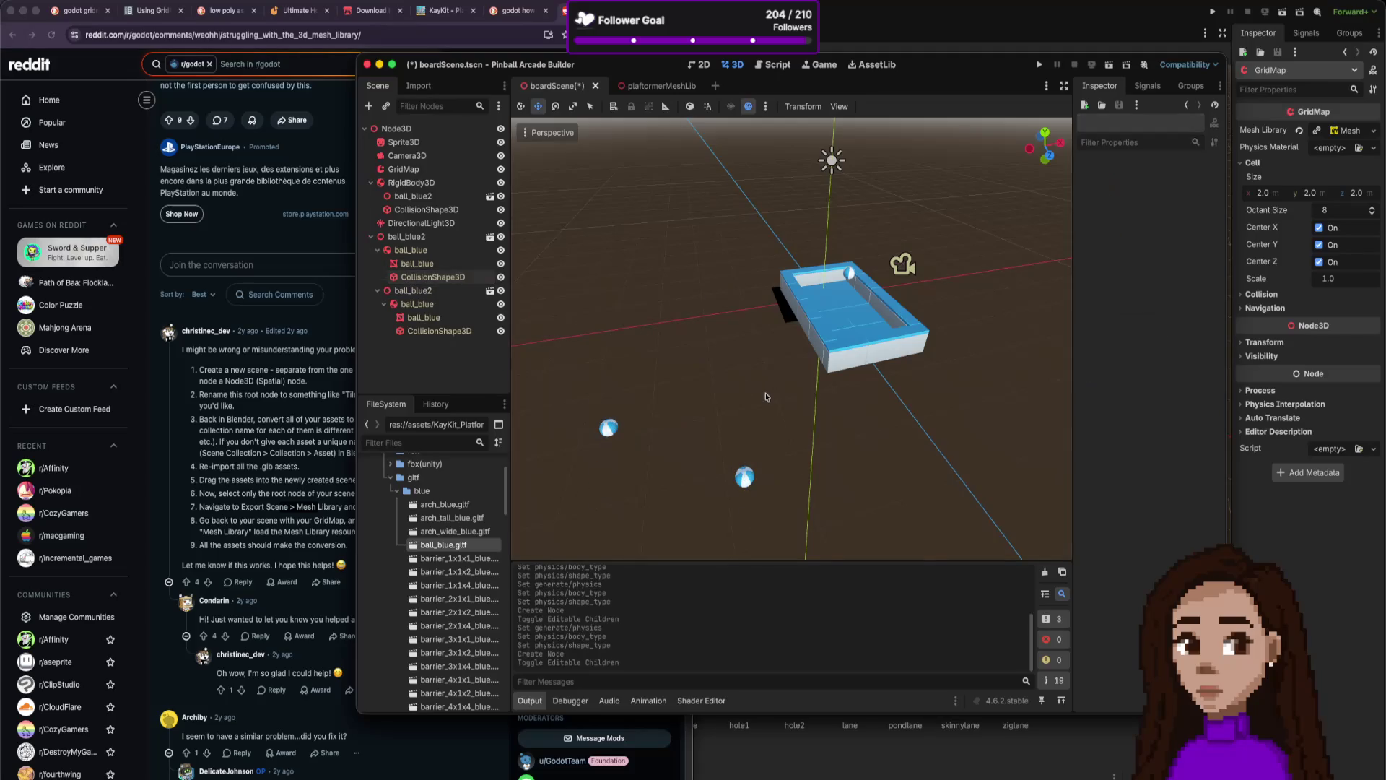
# Delete the second ball instance and the RigidBody3D with its children.
pyautogui.click(459, 240)
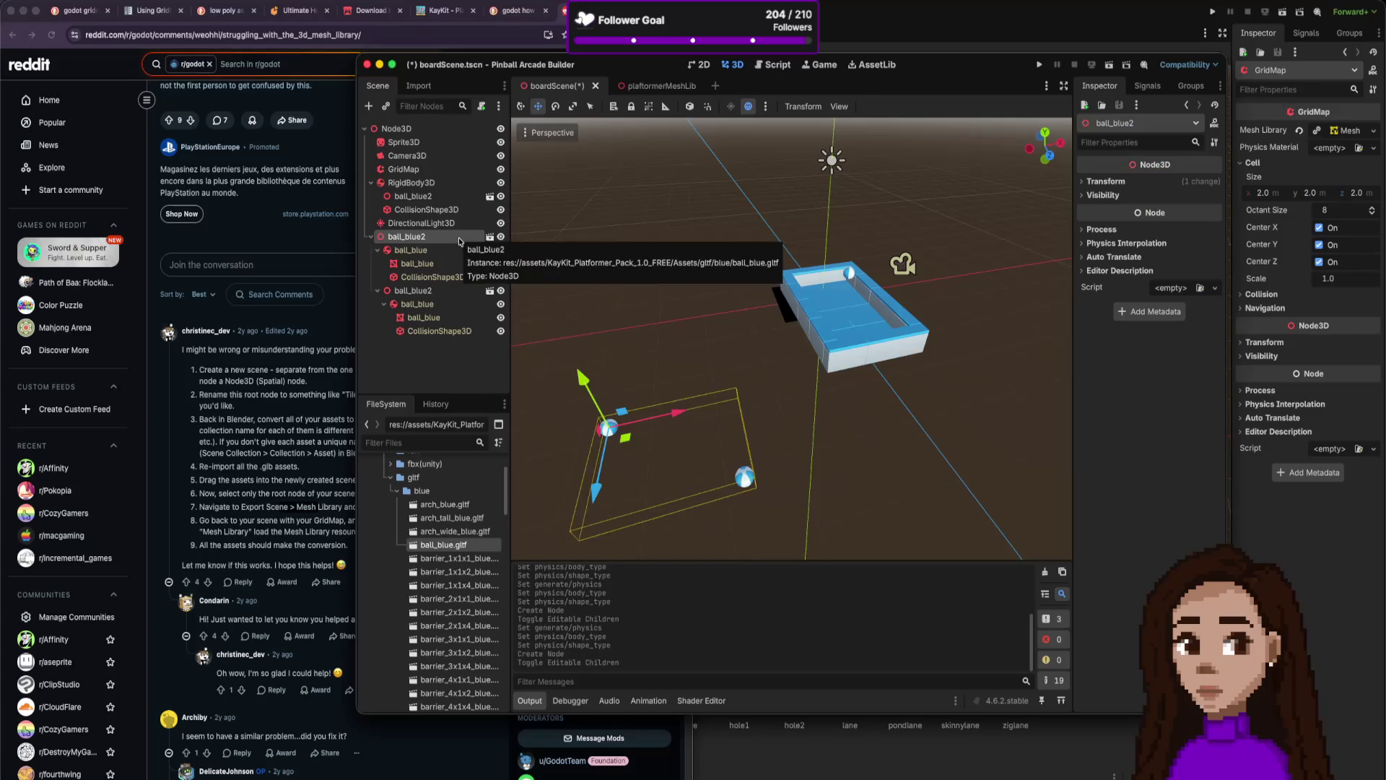
pyautogui.rightClick(448, 239)
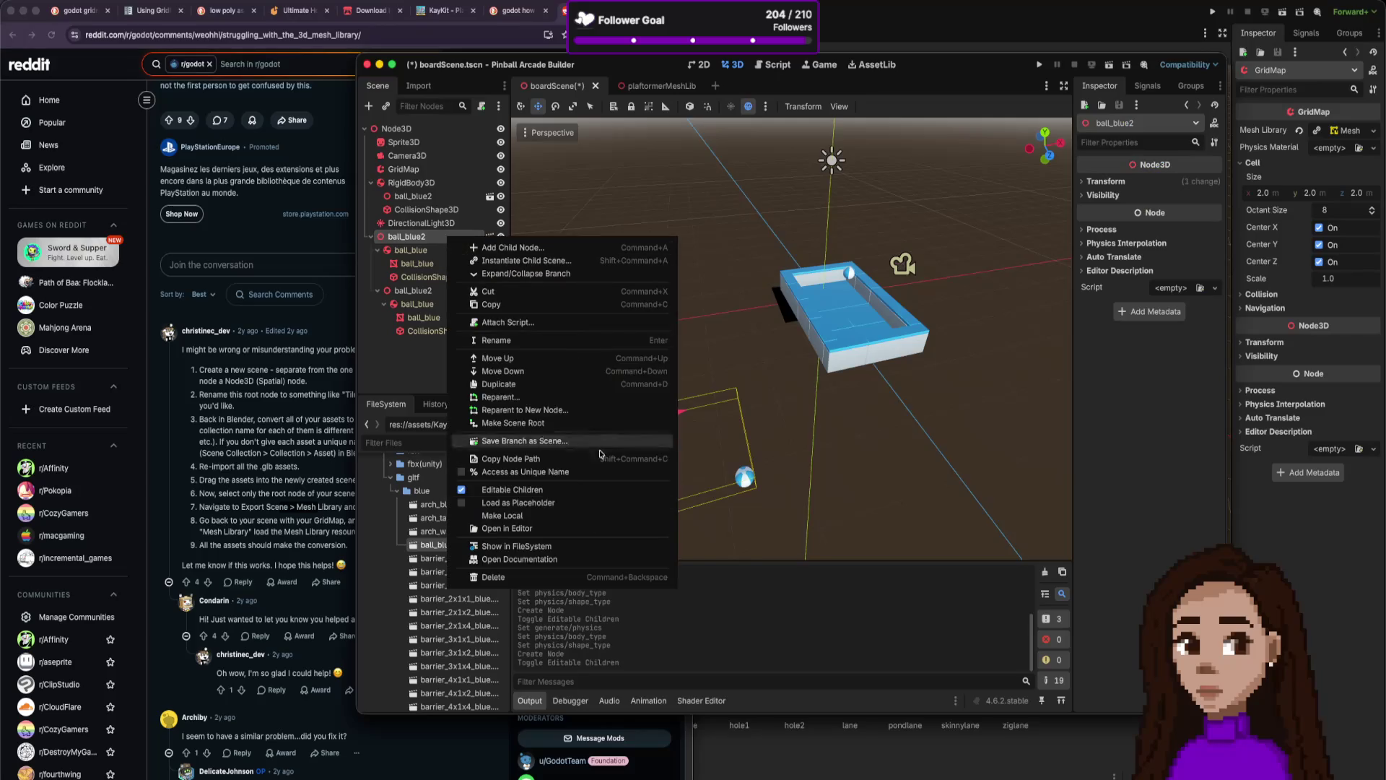
pyautogui.click(549, 580)
pyautogui.click(722, 395)
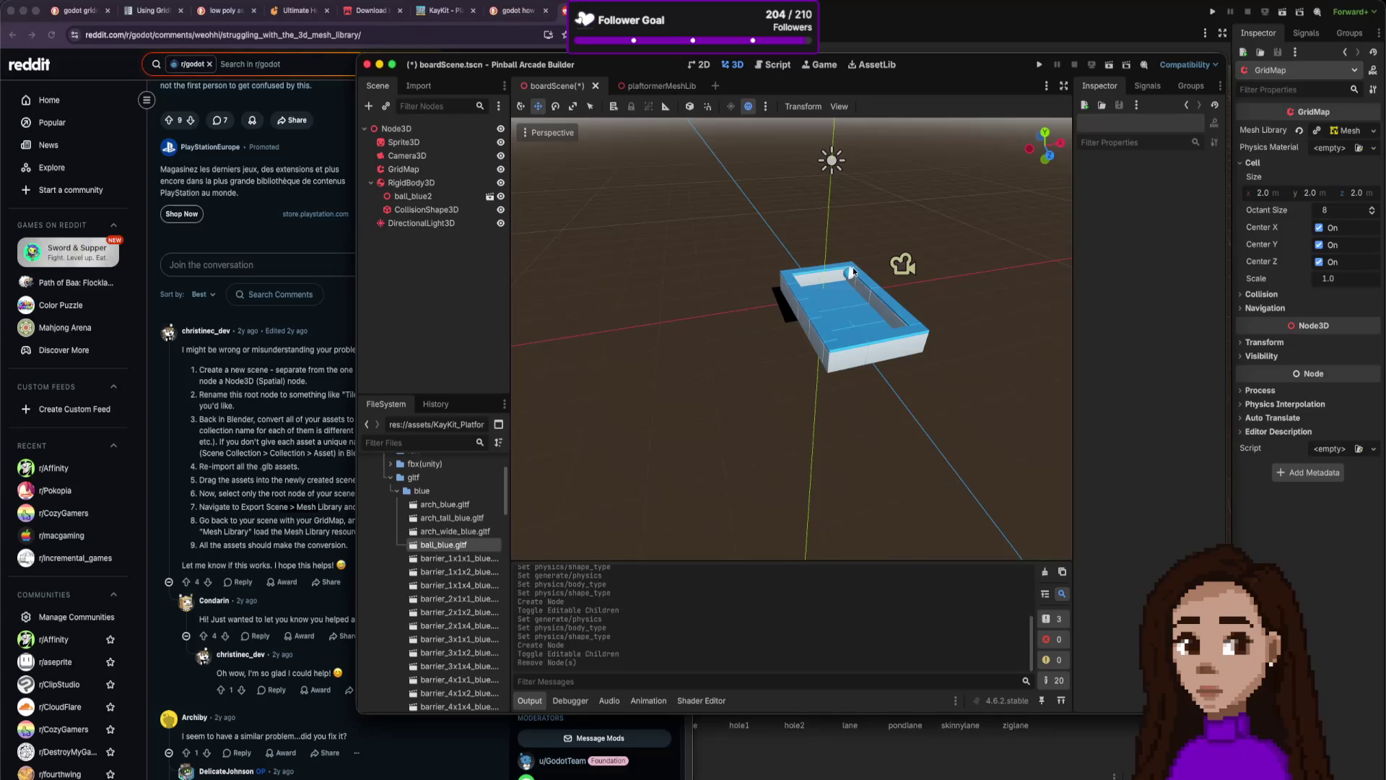
pyautogui.click(850, 272)
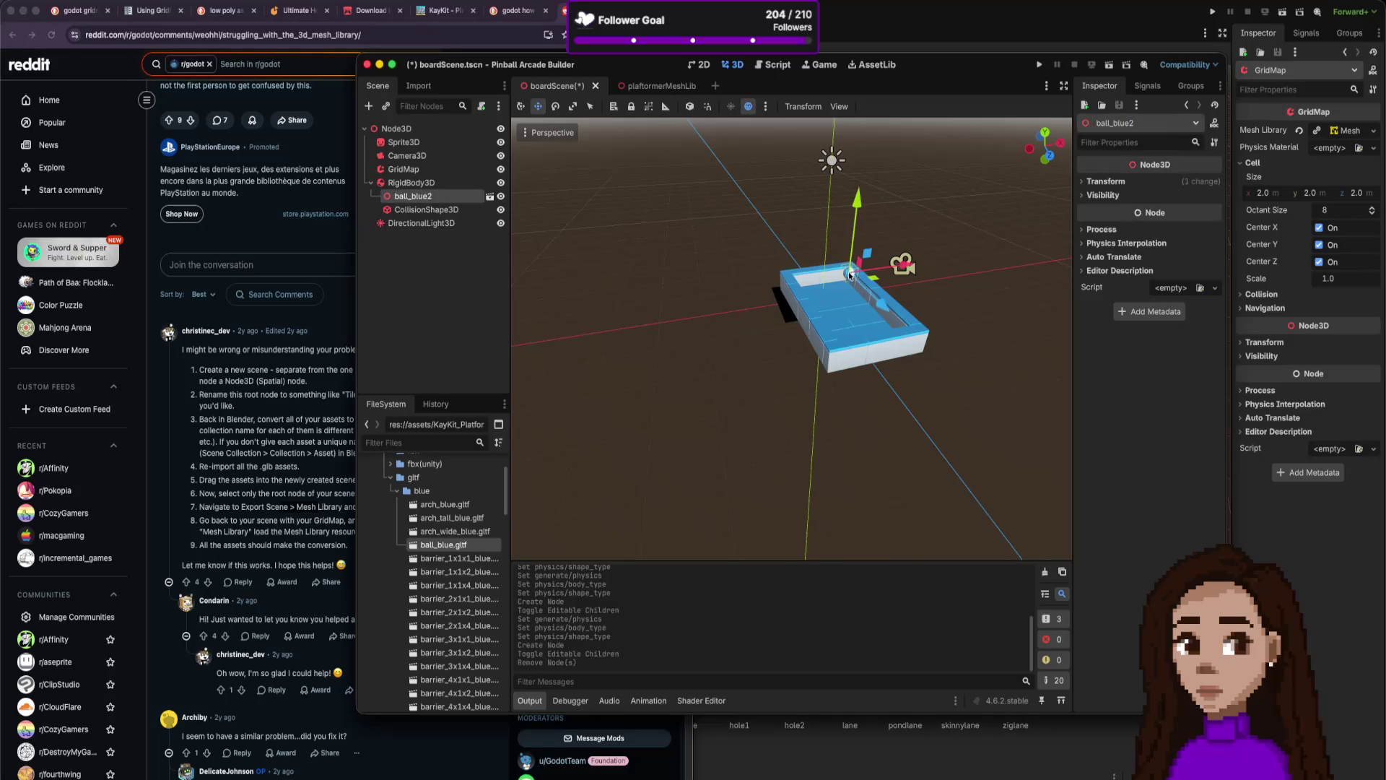
pyautogui.rightClick(450, 184)
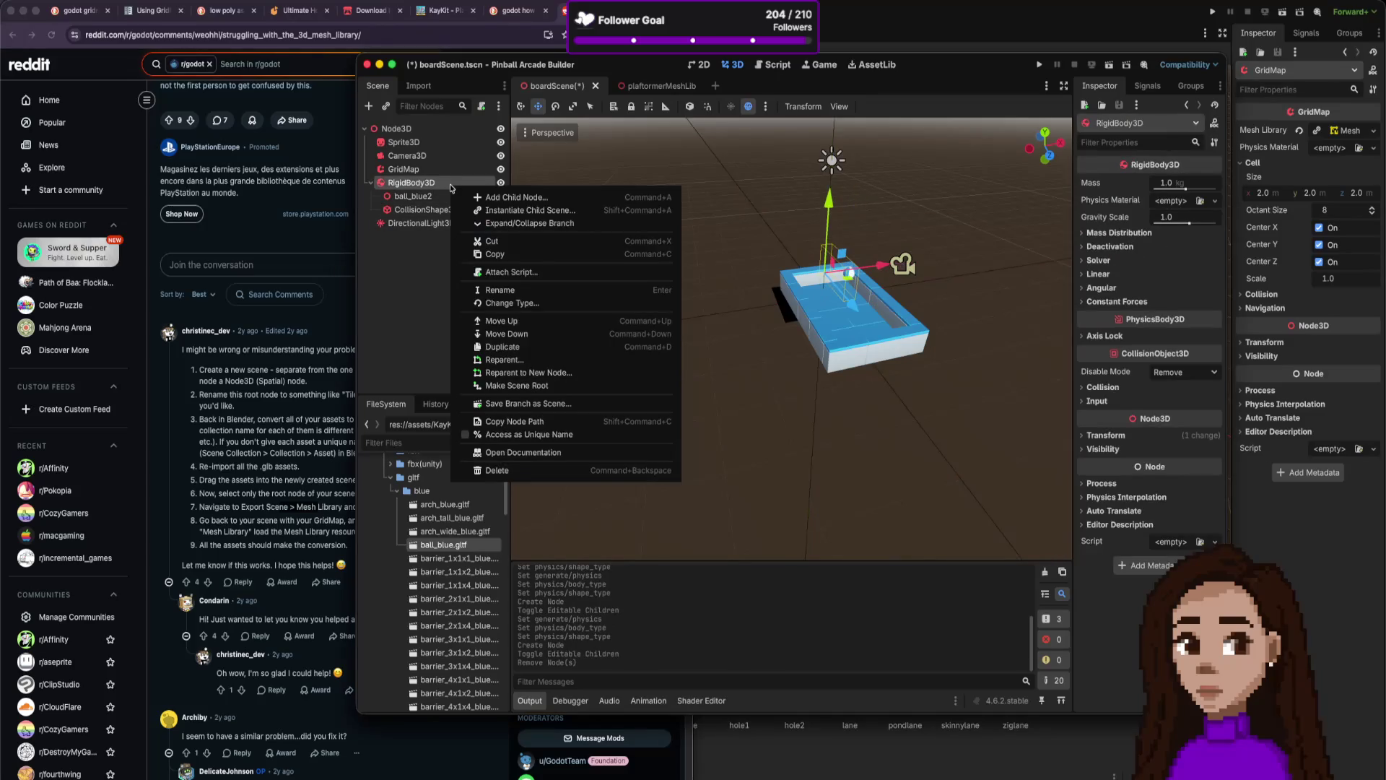
pyautogui.click(506, 470)
pyautogui.press('Return')
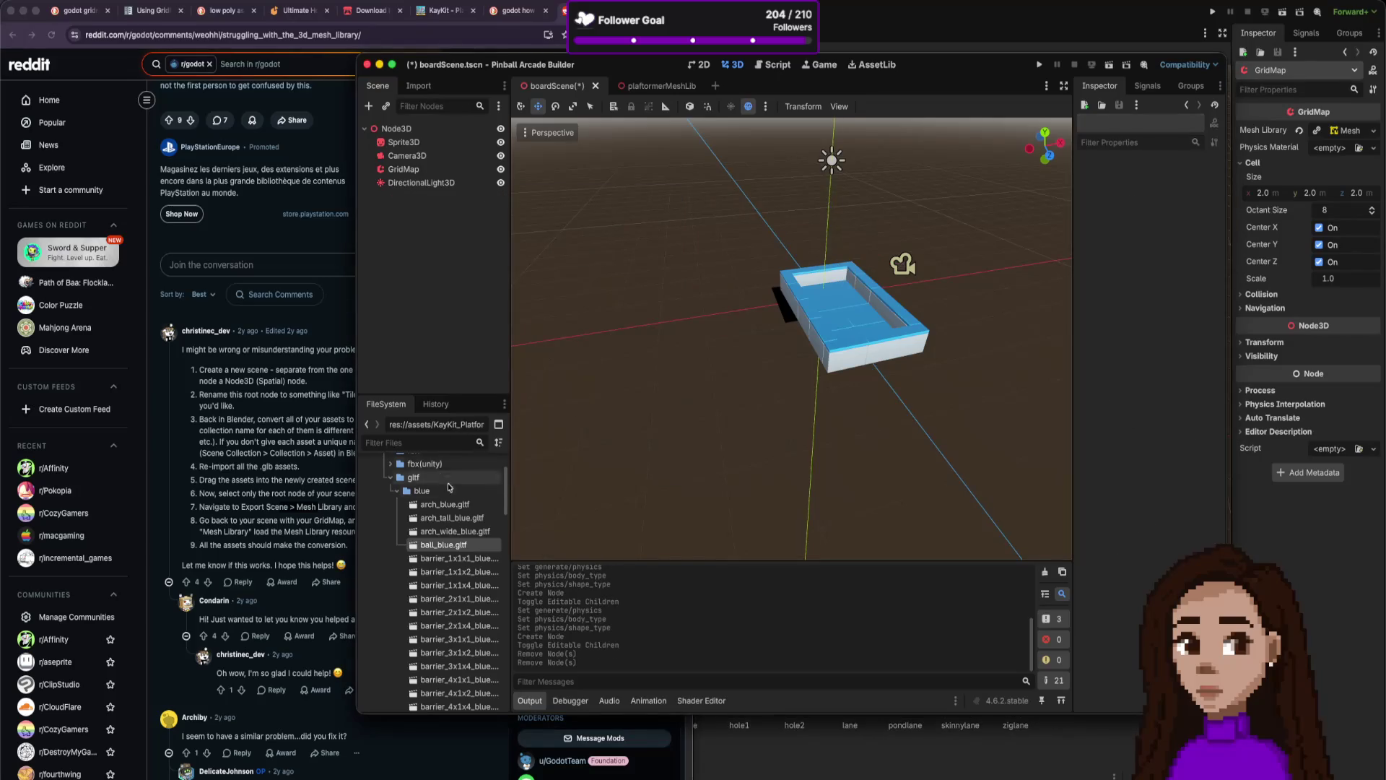
# Drop a new ball_blue2 instance and position it beside the board at about (-22, 28, 47).
pyautogui.moveTo(445, 544)
pyautogui.mouseDown()
pyautogui.moveTo(801, 325)
pyautogui.moveTo(673, 345)
pyautogui.mouseUp()
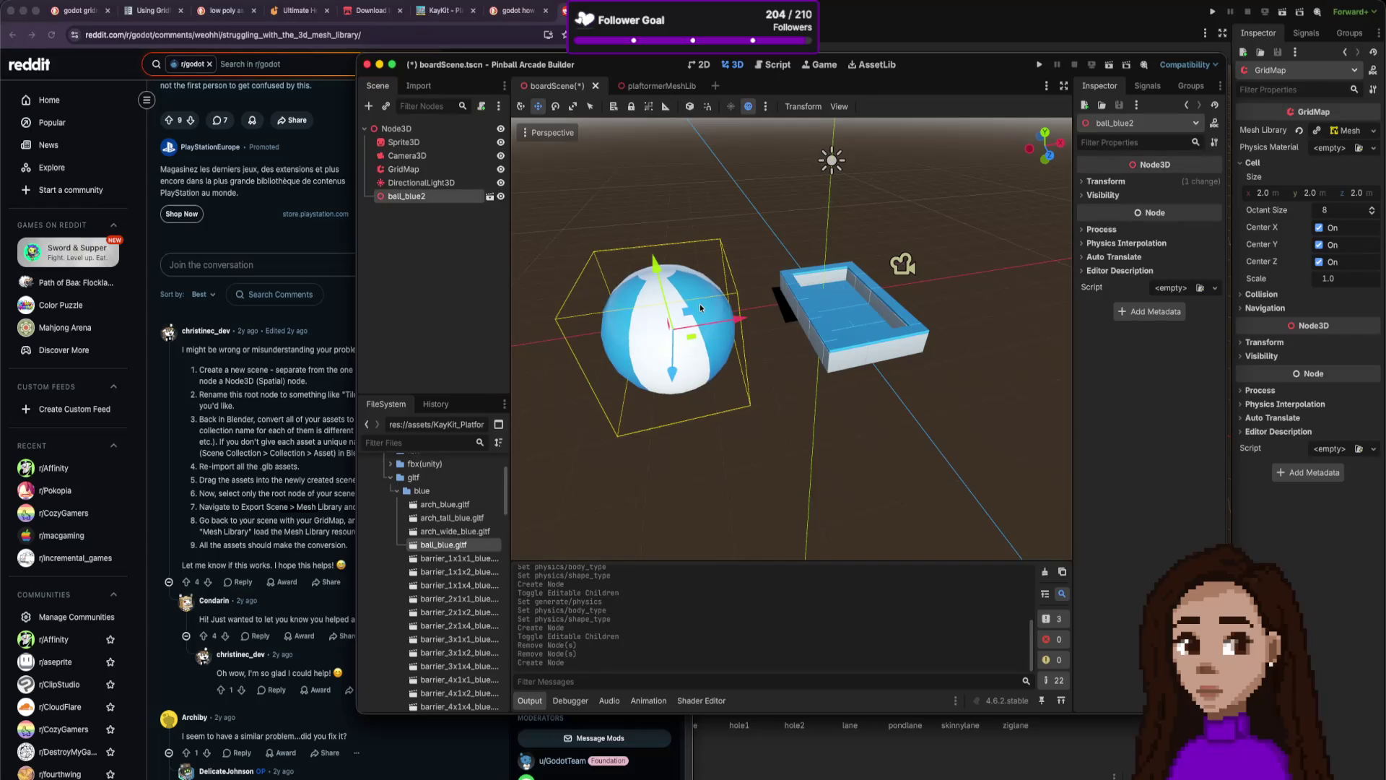
pyautogui.moveTo(654, 269)
pyautogui.mouseDown()
pyautogui.moveTo(829, 275)
pyautogui.moveTo(860, 240)
pyautogui.moveTo(639, 319)
pyautogui.mouseUp()
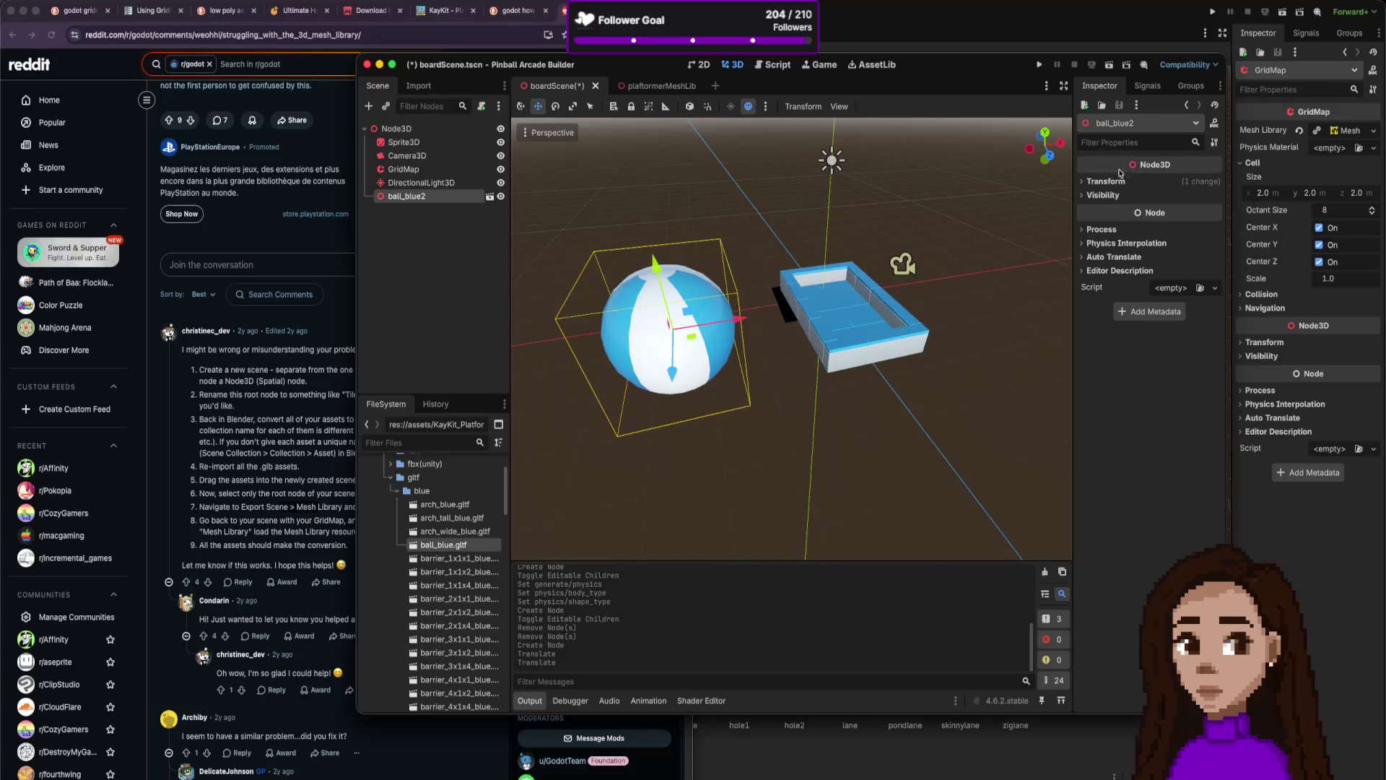
pyautogui.click(1083, 182)
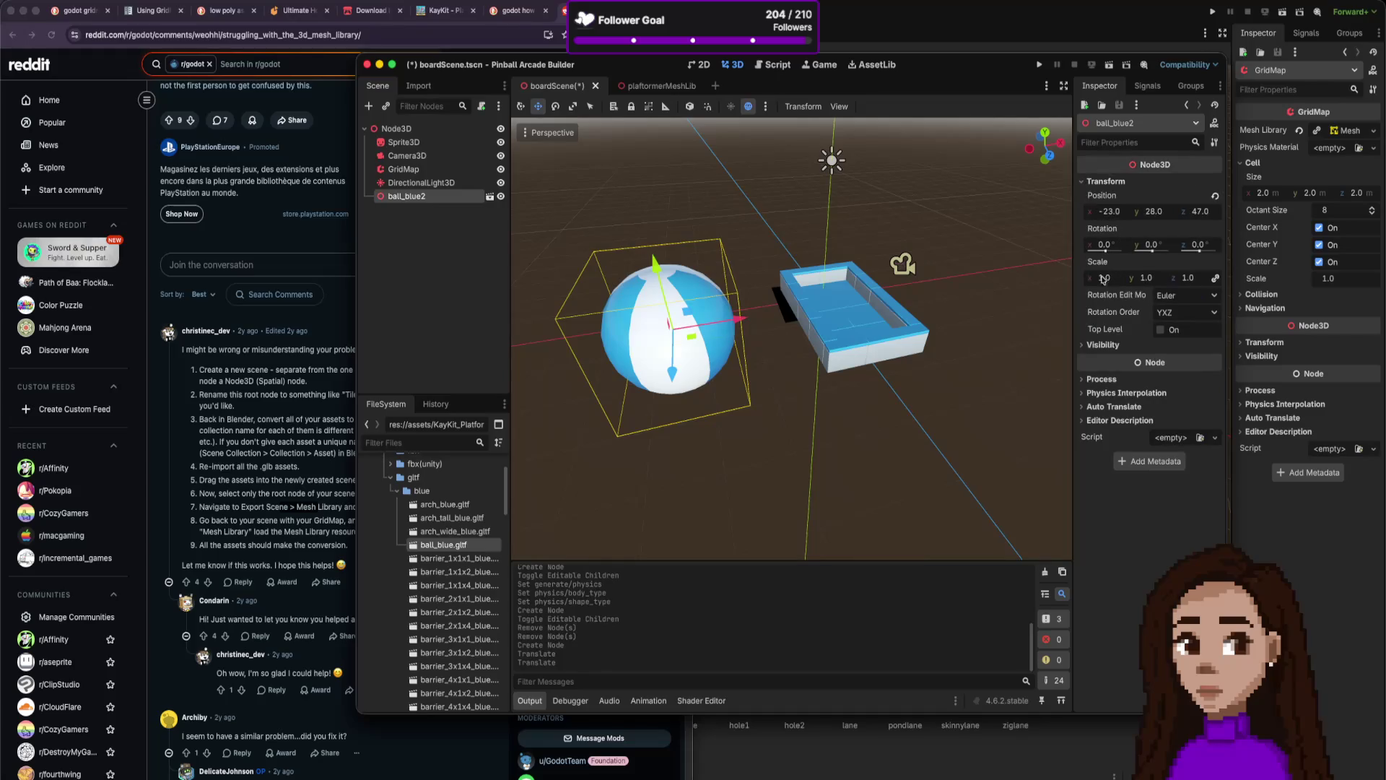
pyautogui.moveTo(738, 318)
pyautogui.mouseDown()
pyautogui.moveTo(713, 322)
pyautogui.moveTo(805, 318)
pyautogui.mouseUp()
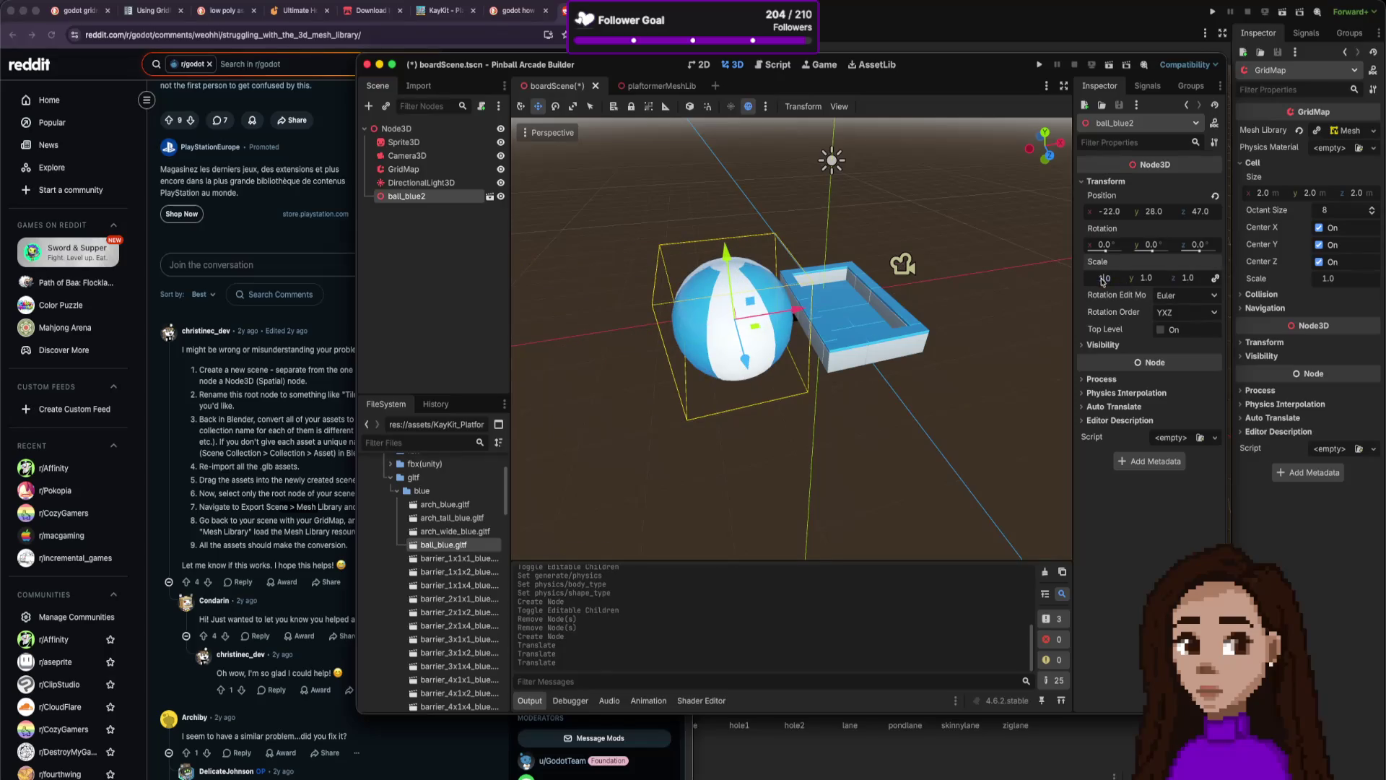
pyautogui.click(766, 385)
pyautogui.click(739, 337)
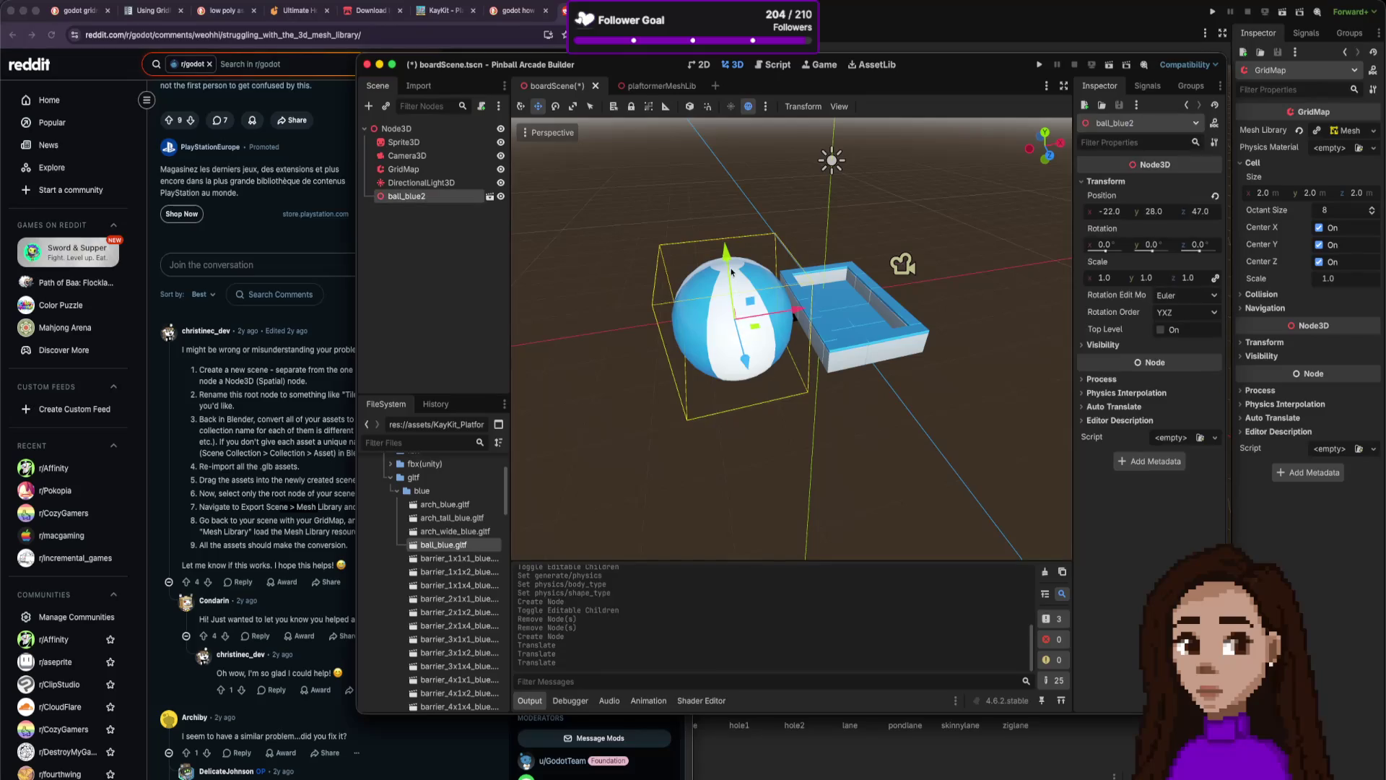
# Try scaling the ball along X, Y and Z with the Scale tool, undoing each attempt.
pyautogui.click(573, 106)
pyautogui.moveTo(794, 314); pyautogui.dragTo(778, 316)
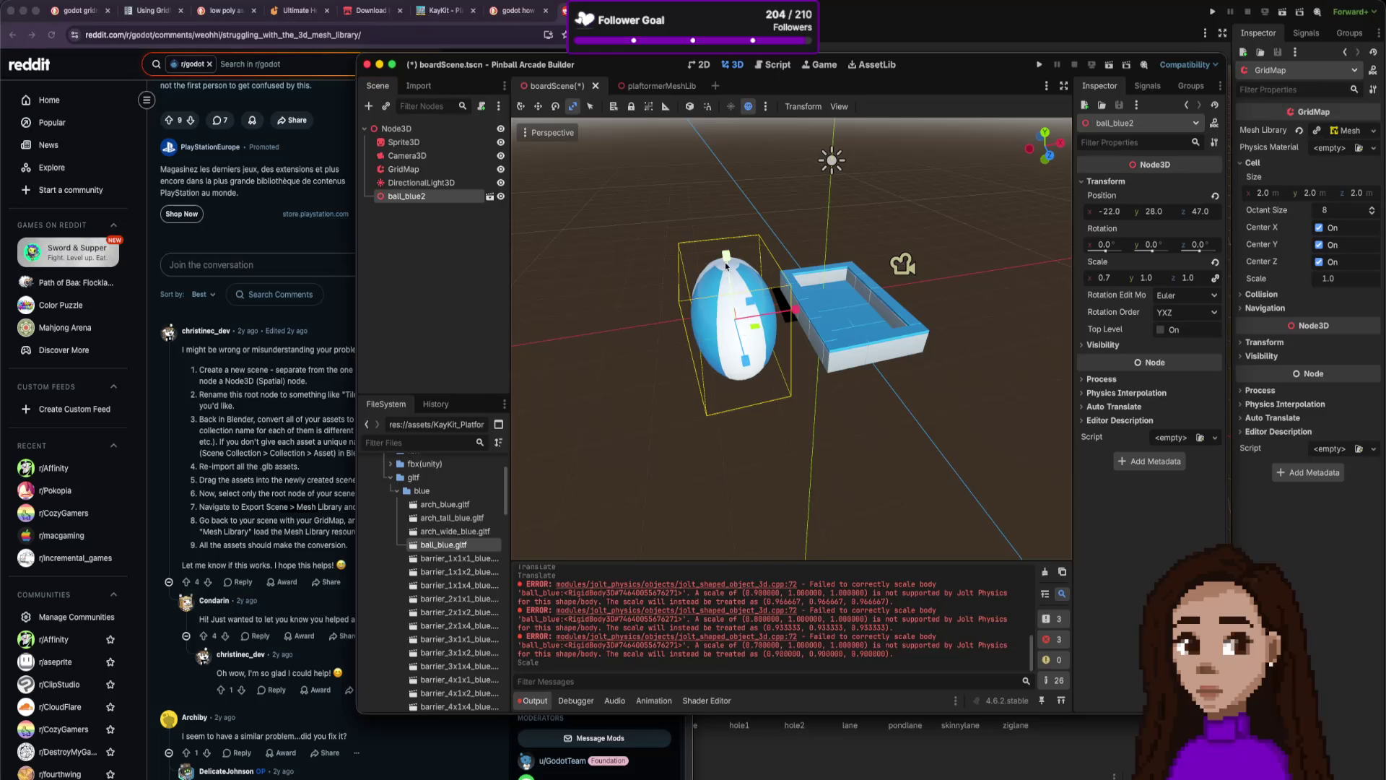
pyautogui.hotkey('ctrl', 'z')
pyautogui.moveTo(796, 310); pyautogui.dragTo(783, 310)
pyautogui.hotkey('ctrl', 'z')
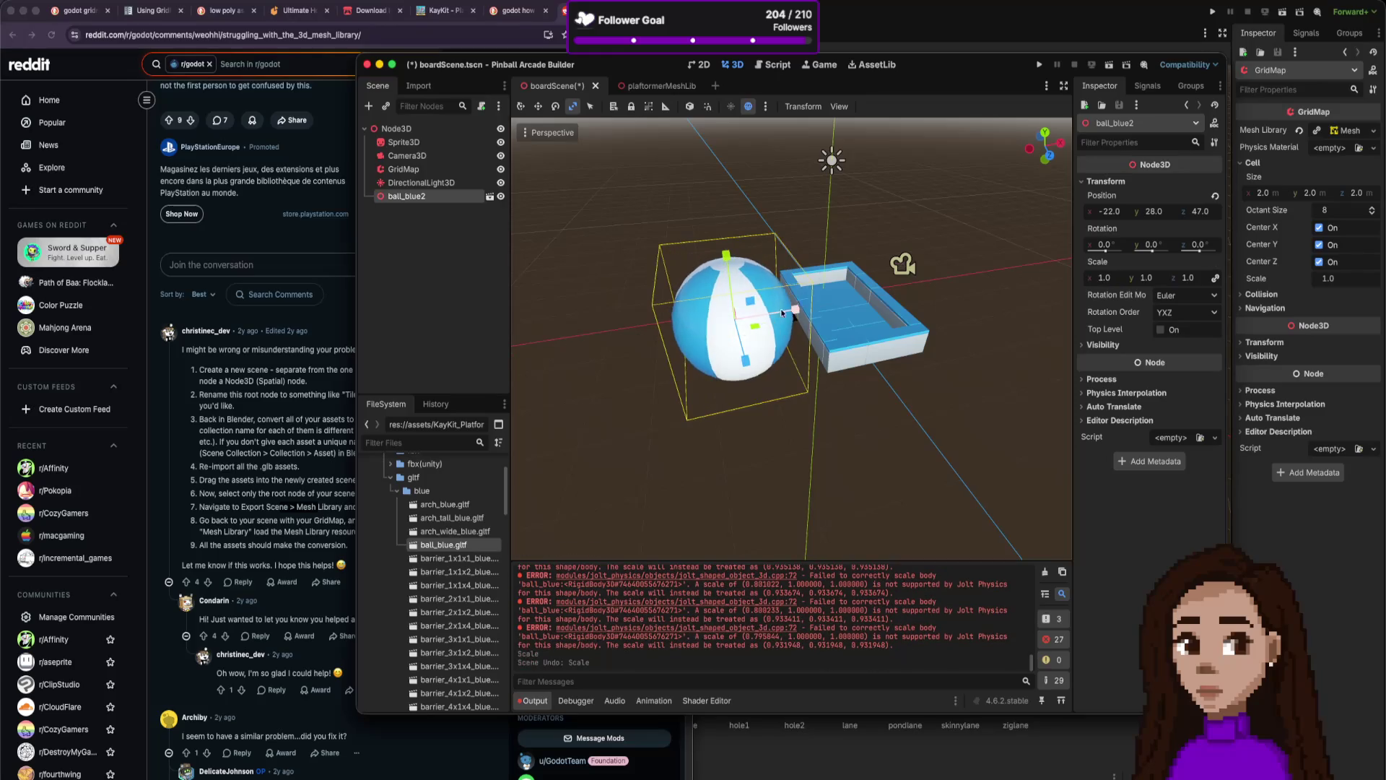
pyautogui.moveTo(729, 261); pyautogui.dragTo(731, 276)
pyautogui.hotkey('ctrl', 'z')
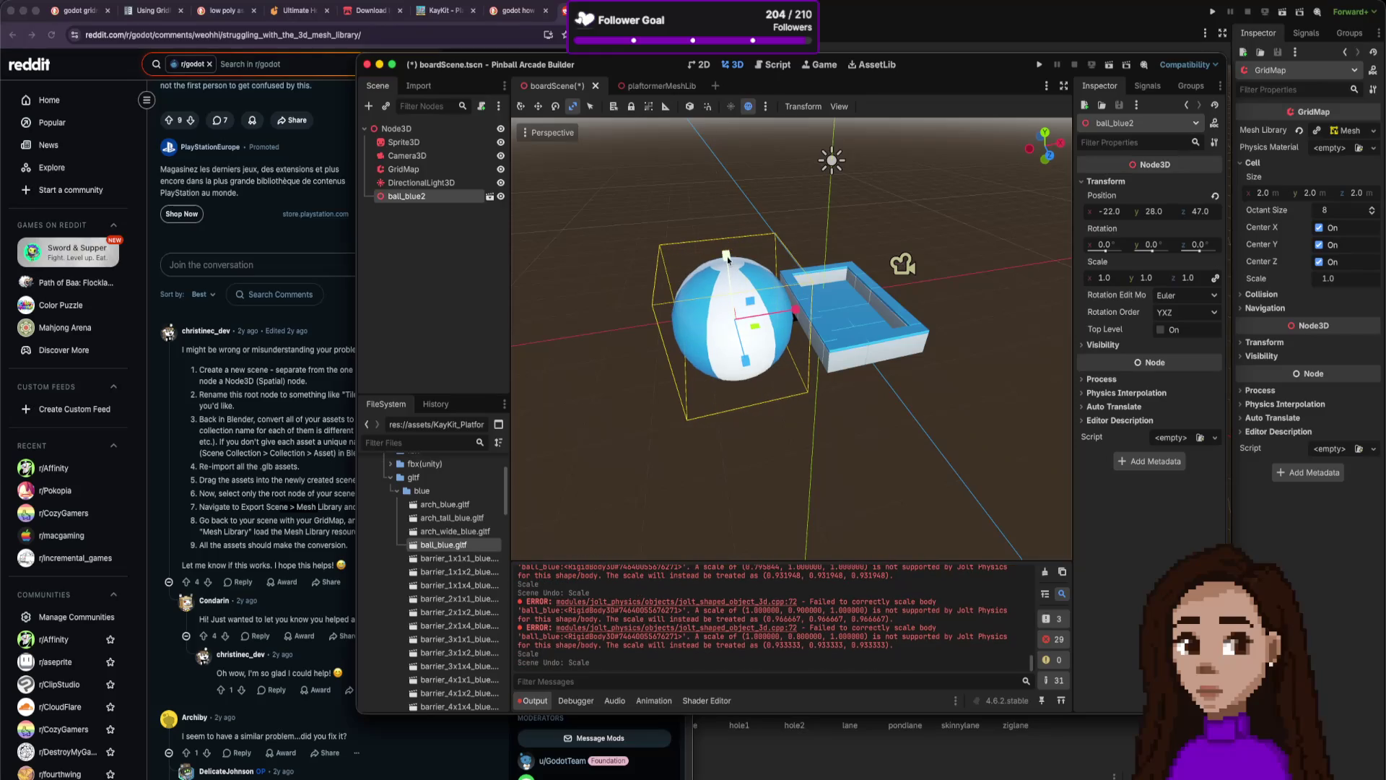
pyautogui.moveTo(746, 359); pyautogui.dragTo(738, 342)
pyautogui.hotkey('ctrl', 'z')
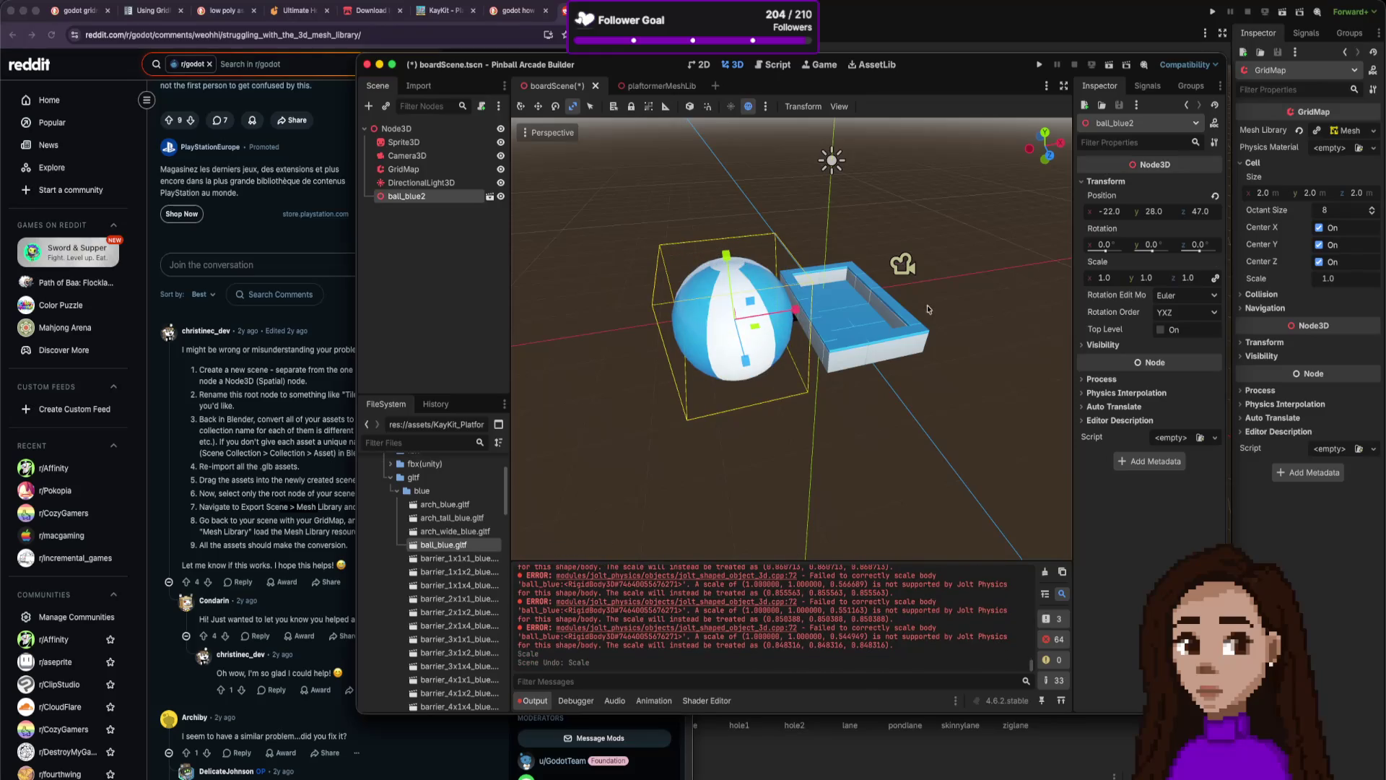
# Set the ball's linked Inspector scale to 0.5, then to 0.2.
pyautogui.click(1106, 279)
pyautogui.click(1215, 279)
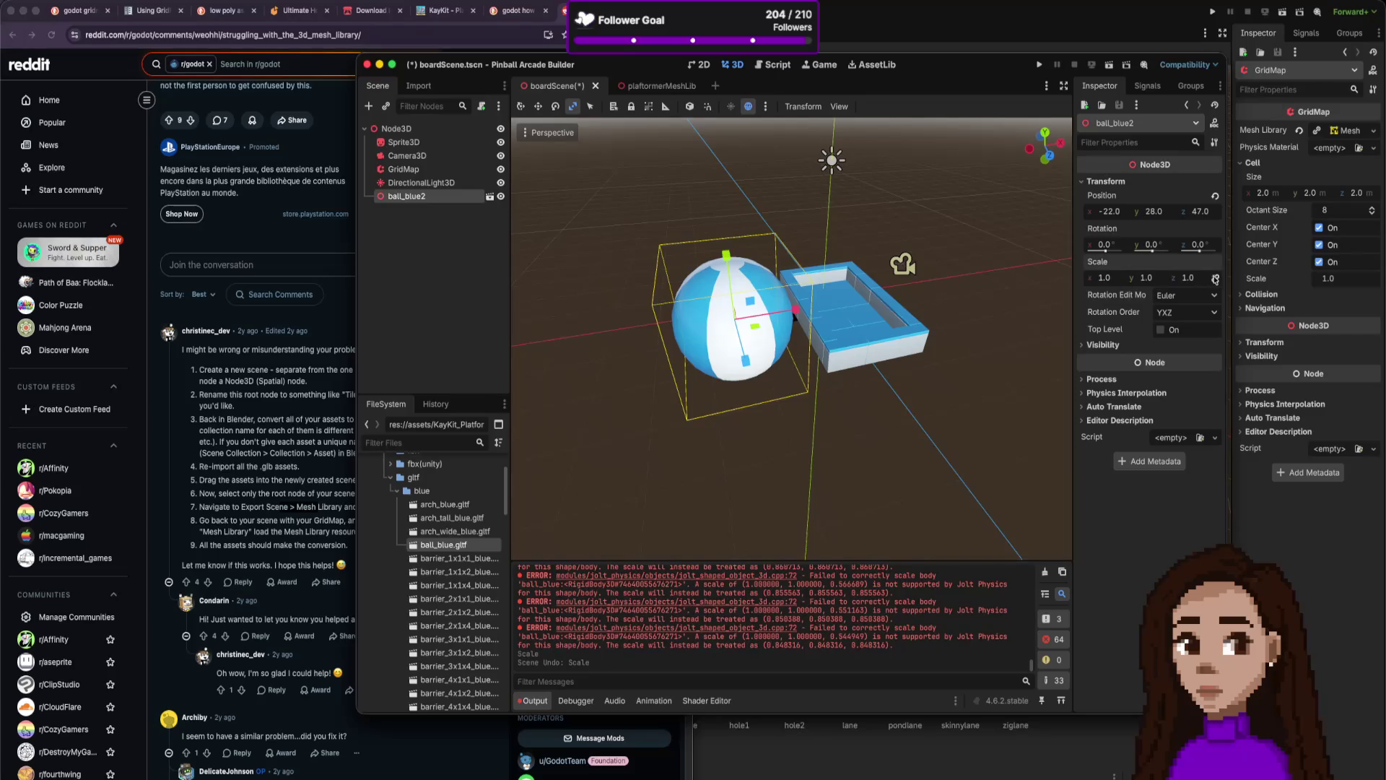
pyautogui.click(1105, 279)
pyautogui.write('0.5')
pyautogui.press('Return')
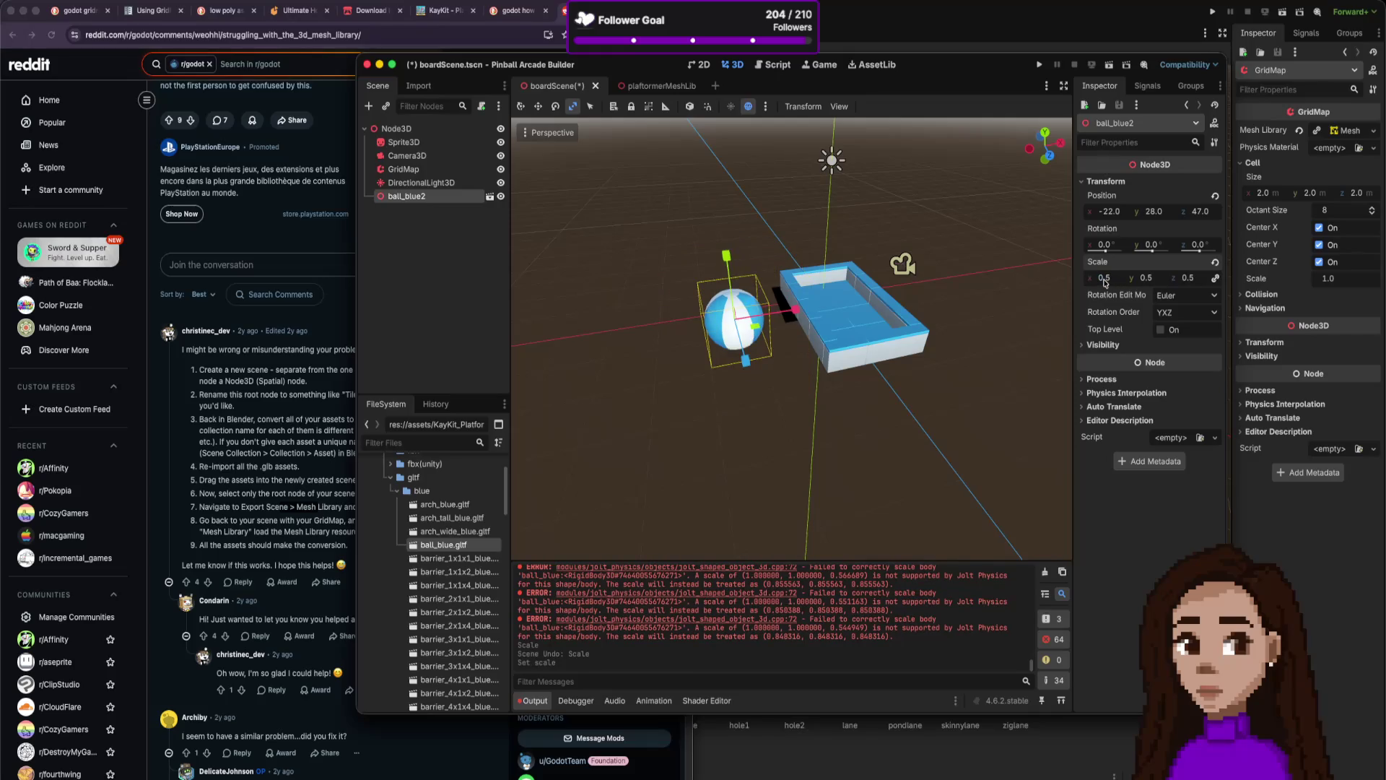
pyautogui.click(1110, 280)
pyautogui.write('0.2')
pyautogui.press('Return')
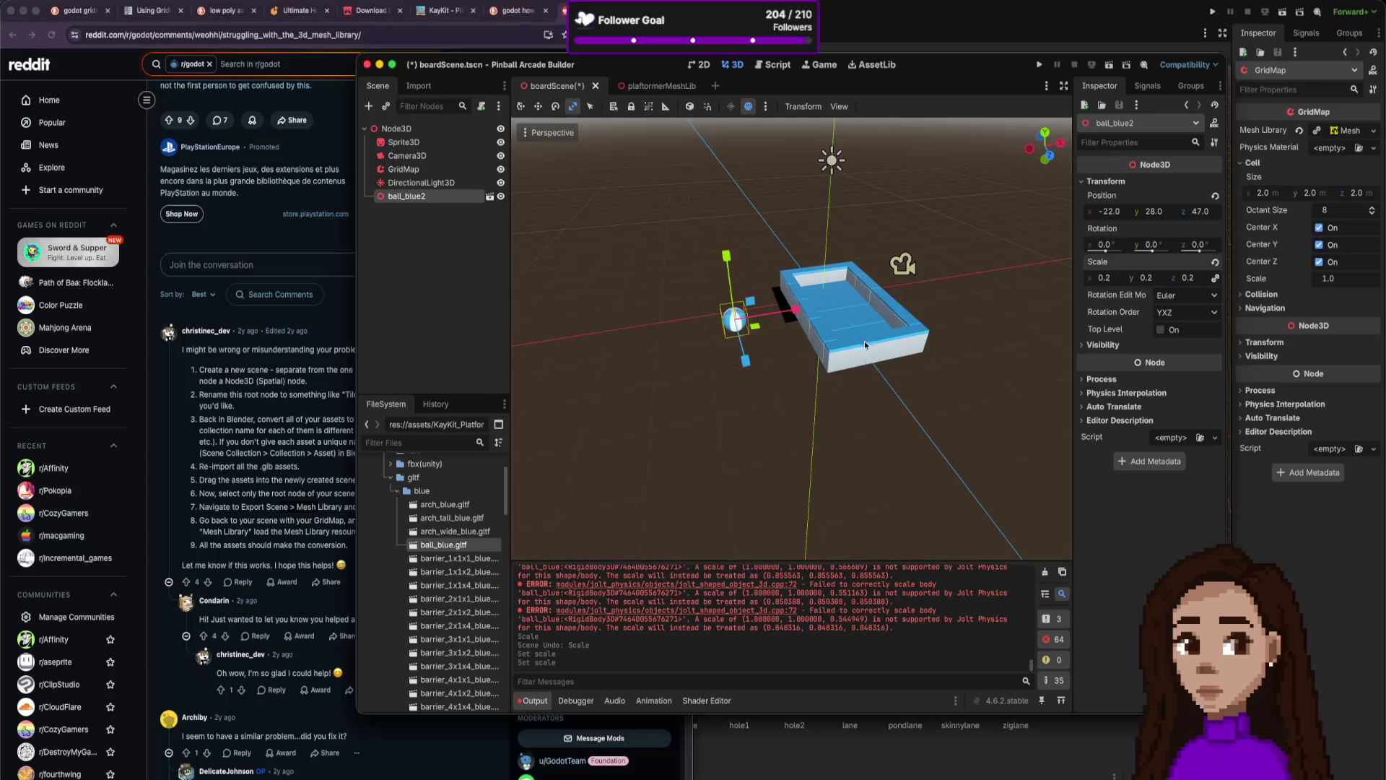
# Move the small ball over the board's tray using the Move tool.
pyautogui.click(524, 108)
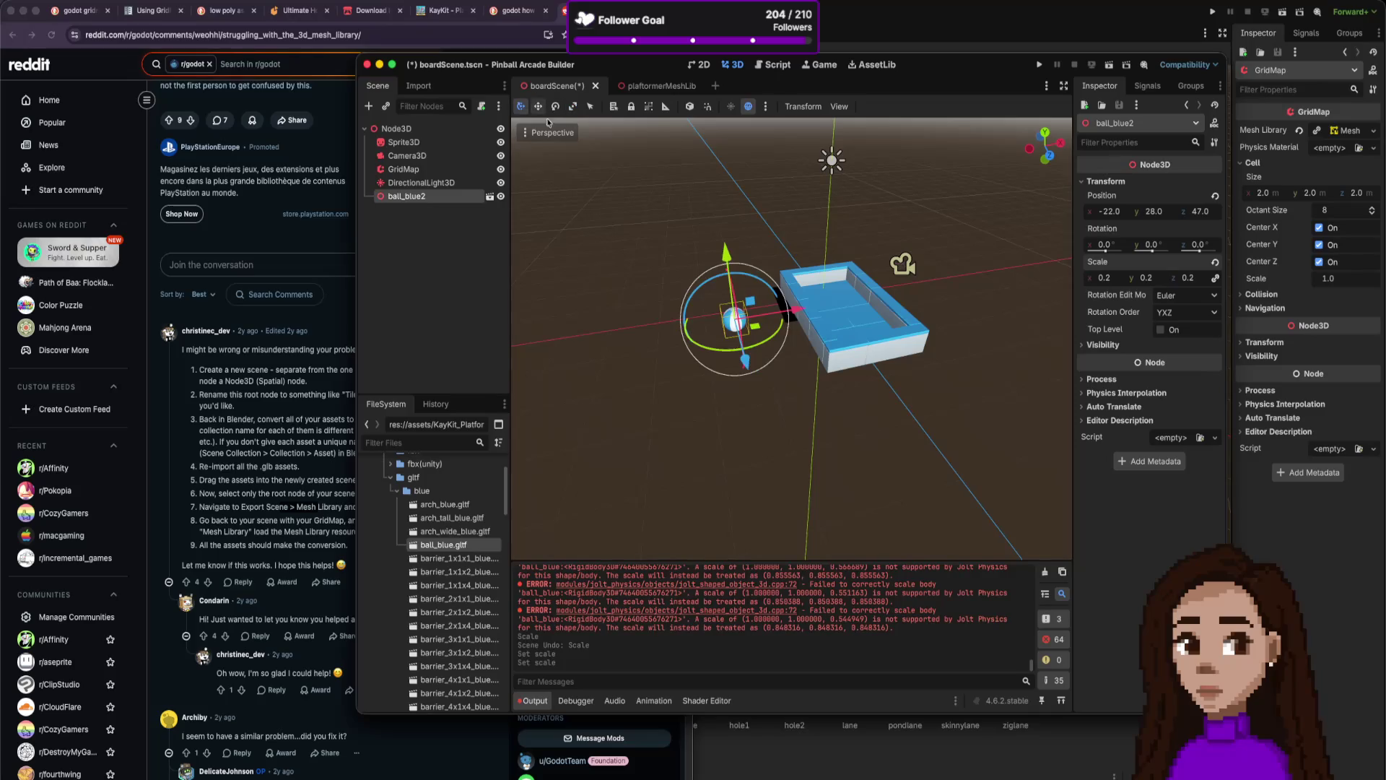
pyautogui.moveTo(748, 303); pyautogui.dragTo(750, 303)
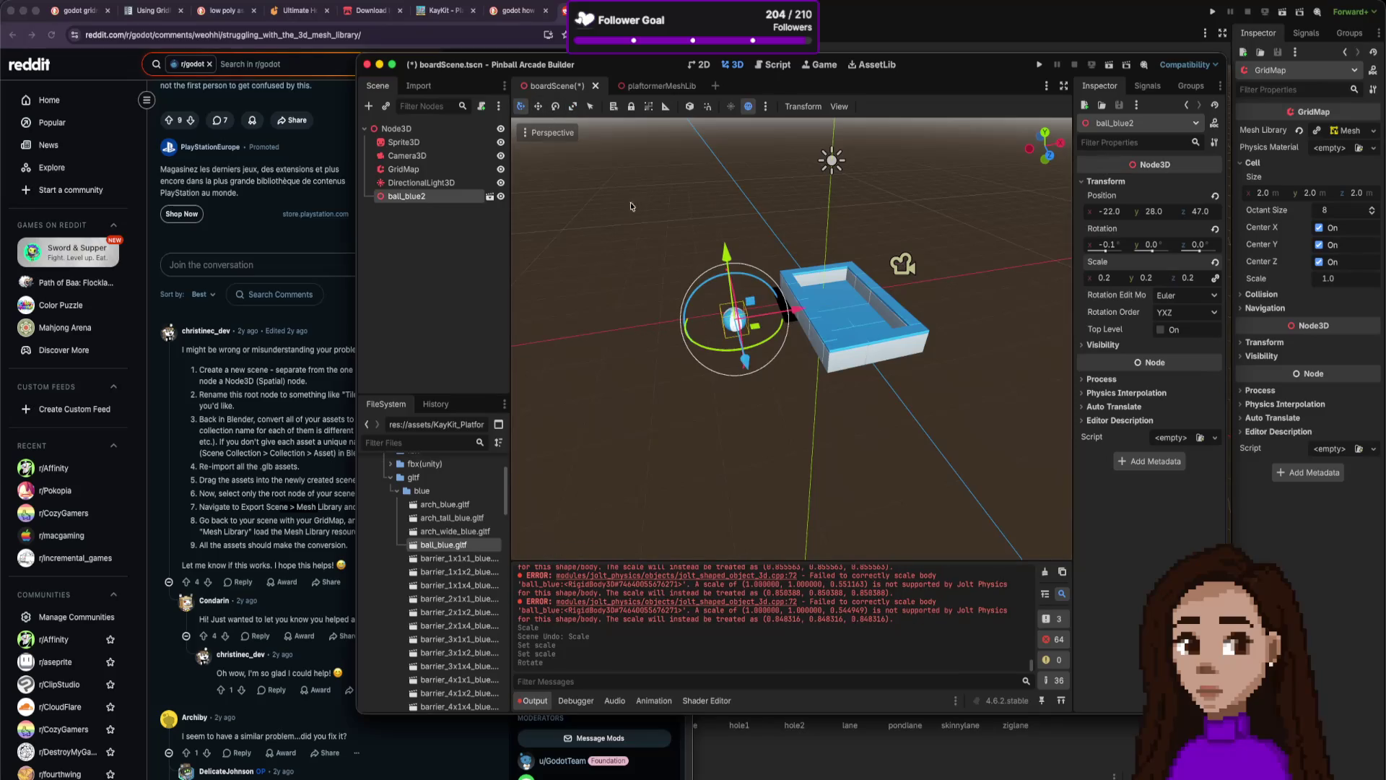
pyautogui.click(552, 124)
pyautogui.click(590, 107)
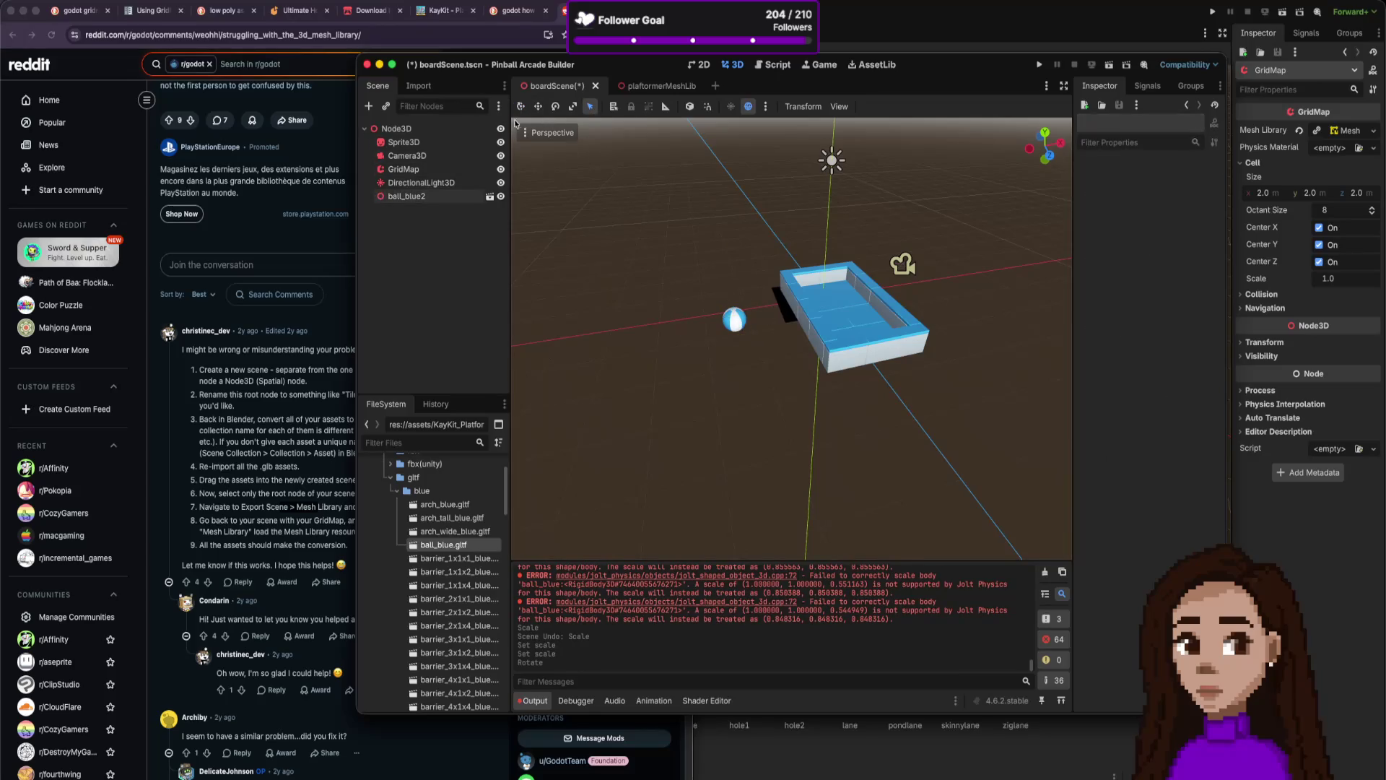
pyautogui.click(536, 111)
pyautogui.click(734, 318)
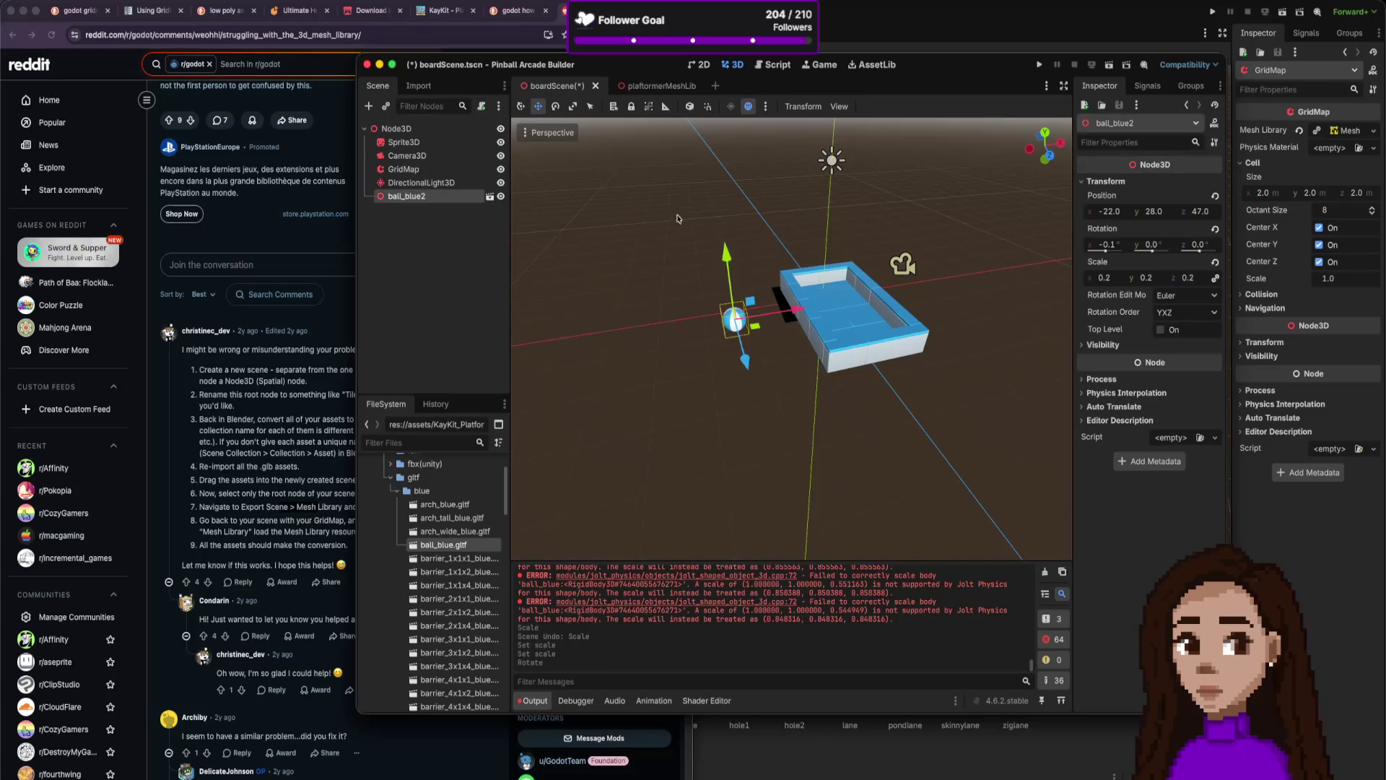
pyautogui.moveTo(797, 316); pyautogui.dragTo(915, 290)
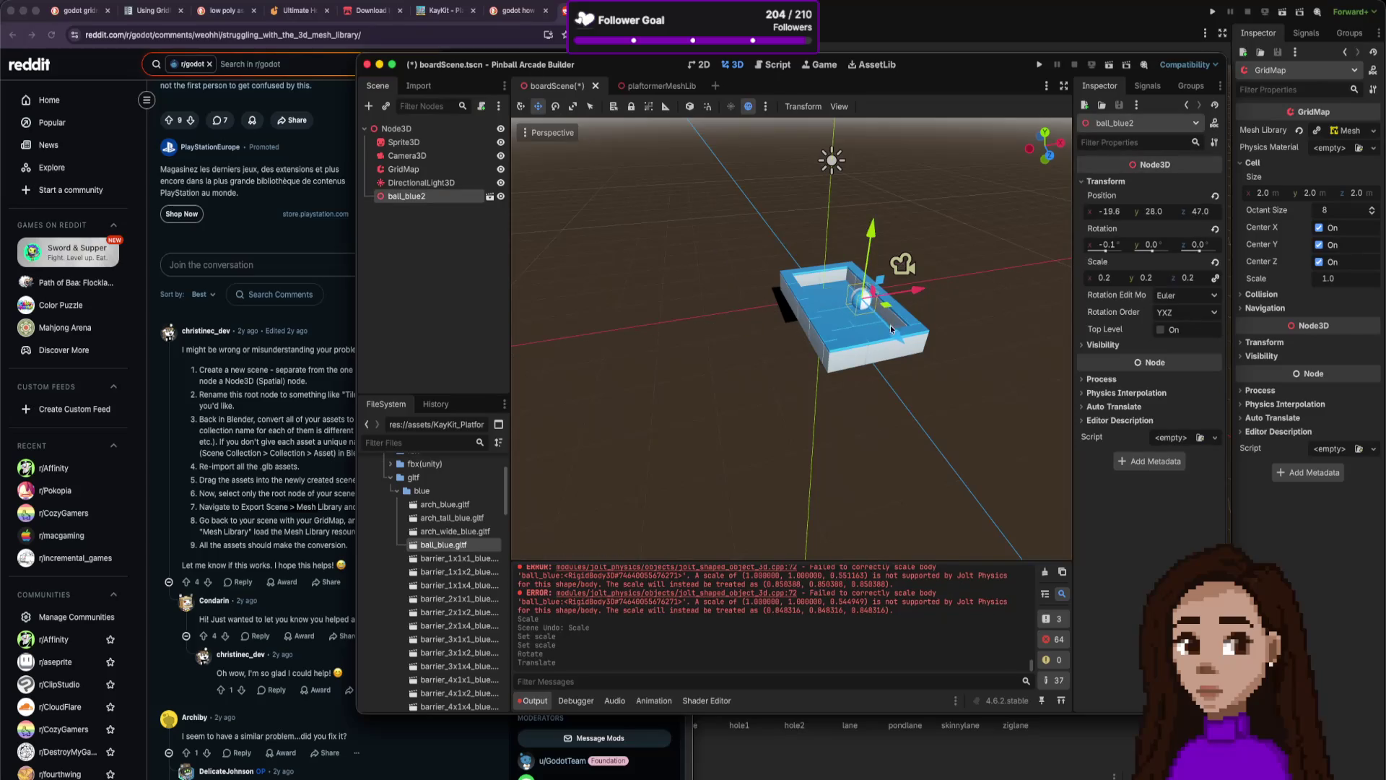
pyautogui.moveTo(894, 340); pyautogui.dragTo(870, 307)
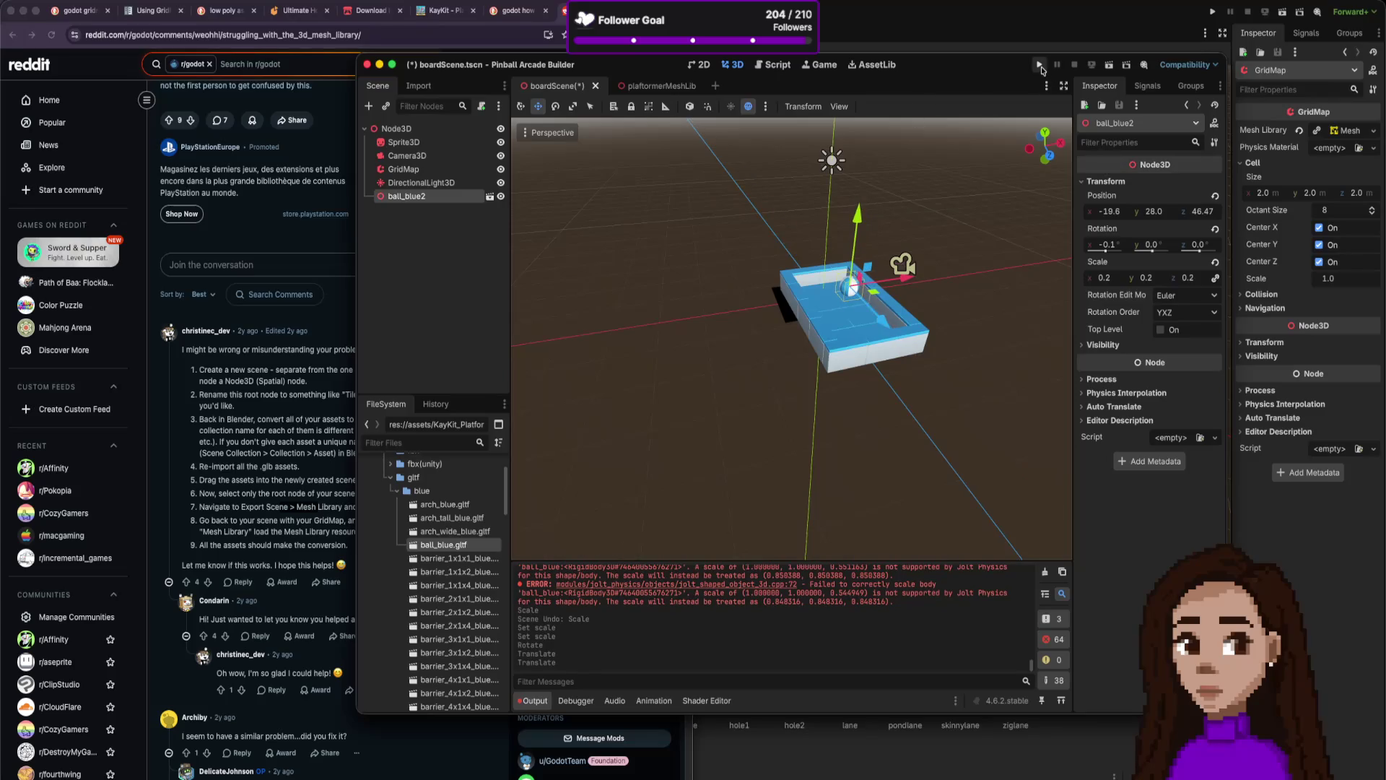
pyautogui.click(900, 343)
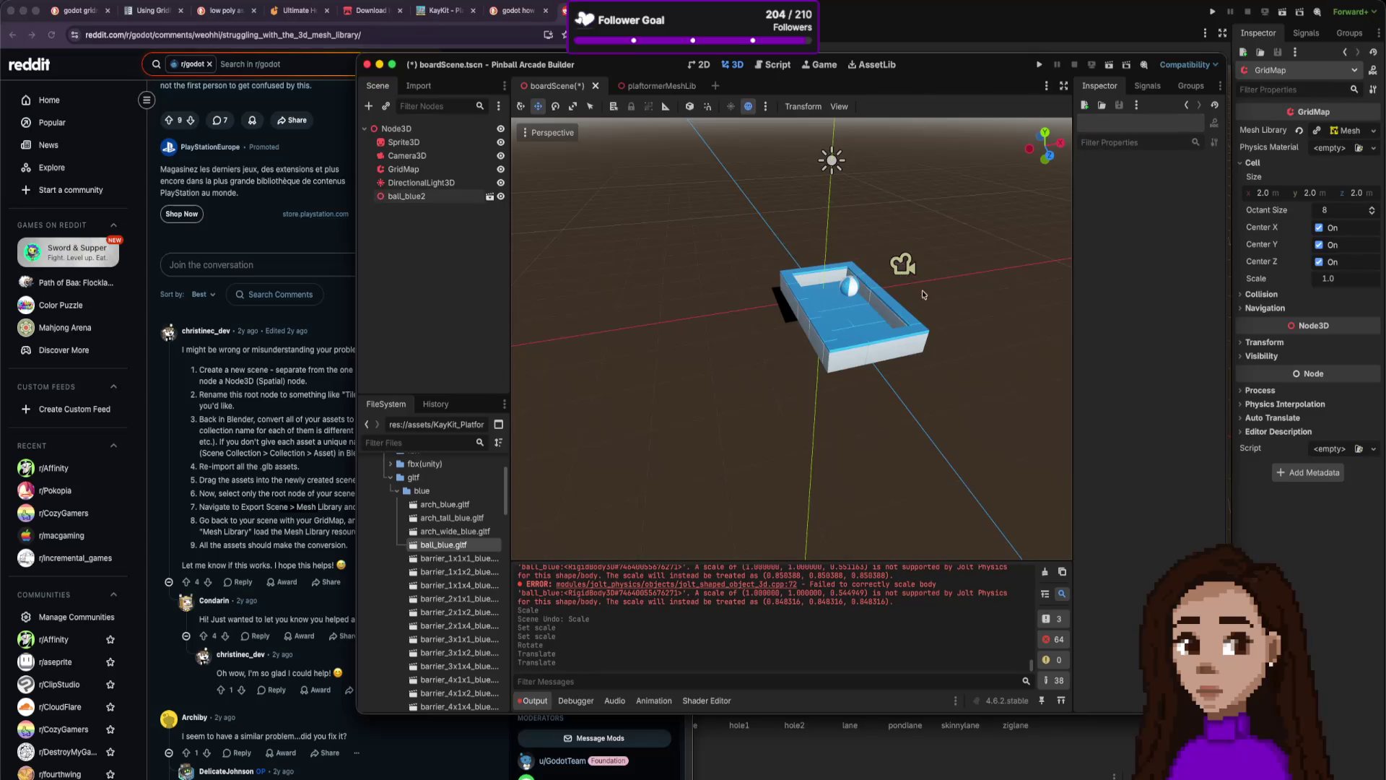
# Select the ball to show its transform at (-19.6, 28.0, 46.47).
pyautogui.hscroll(-5, 921, 289)
pyautogui.scroll(-5, 953, 287)
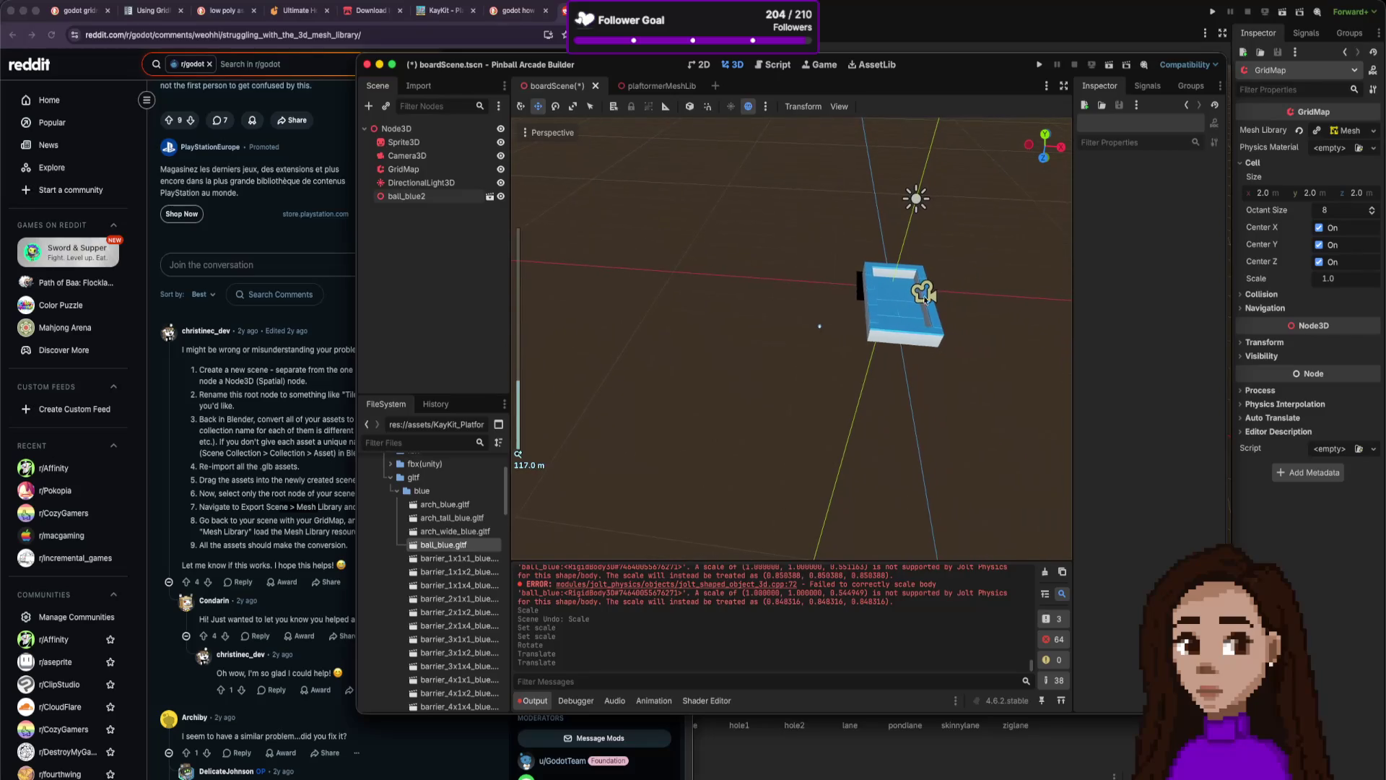
pyautogui.hscroll(-5, 810, 329)
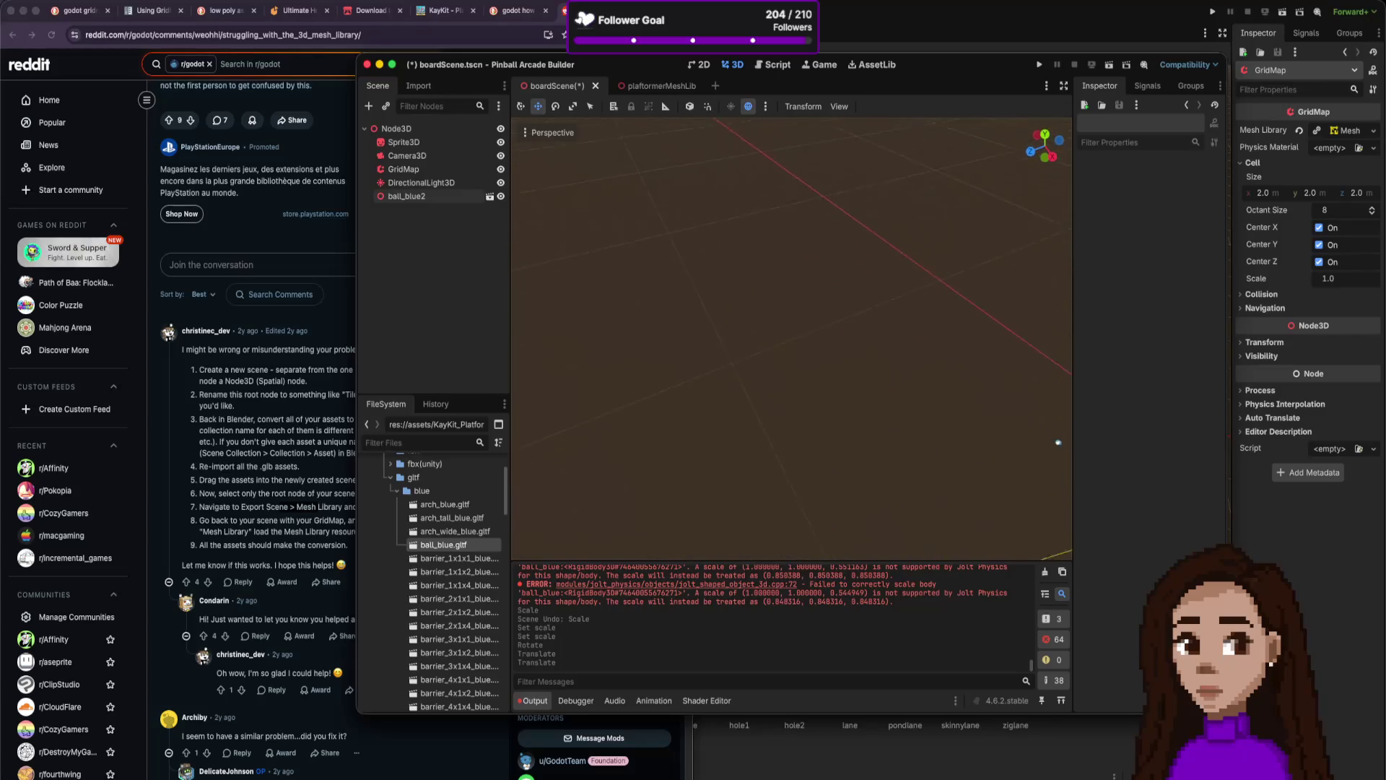
pyautogui.click(882, 315)
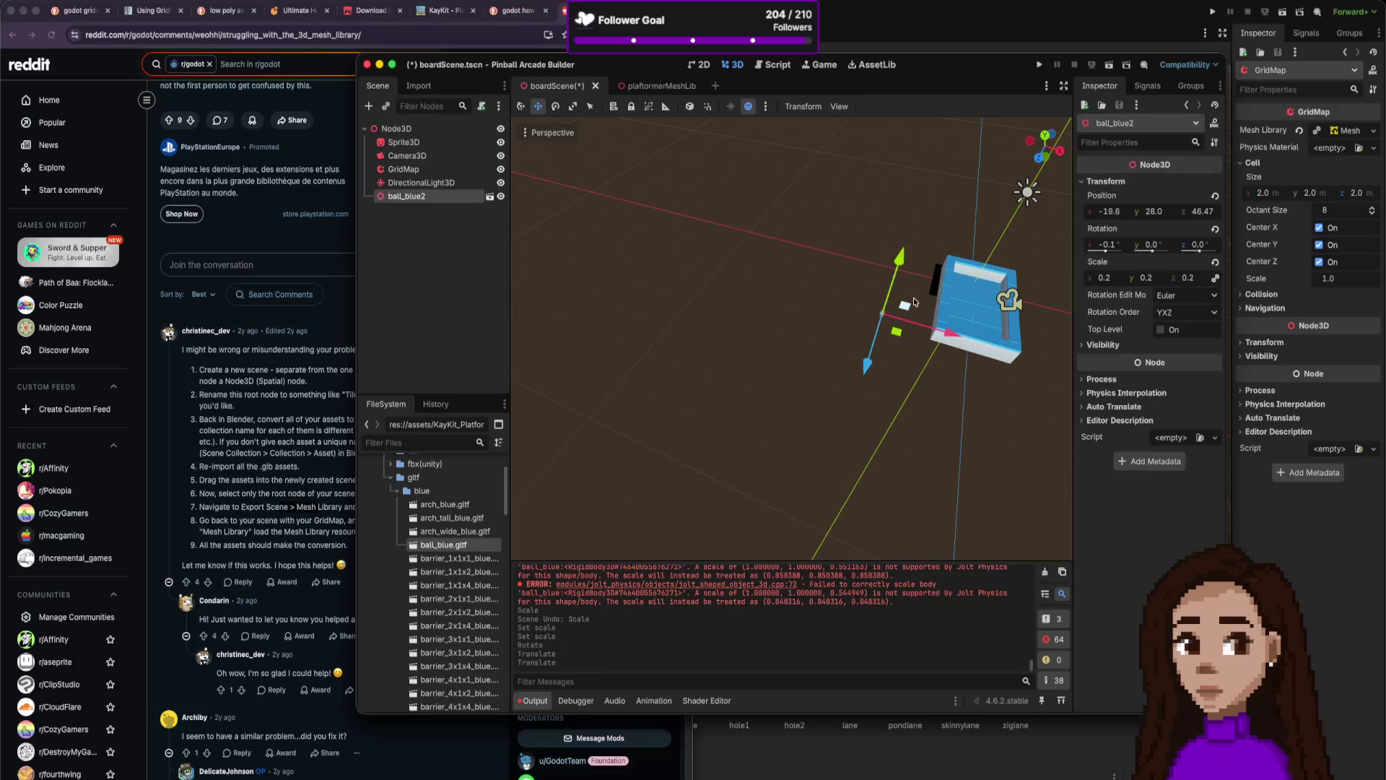
# Delete the ball_blue2 node and confirm.
pyautogui.rightClick(478, 215)
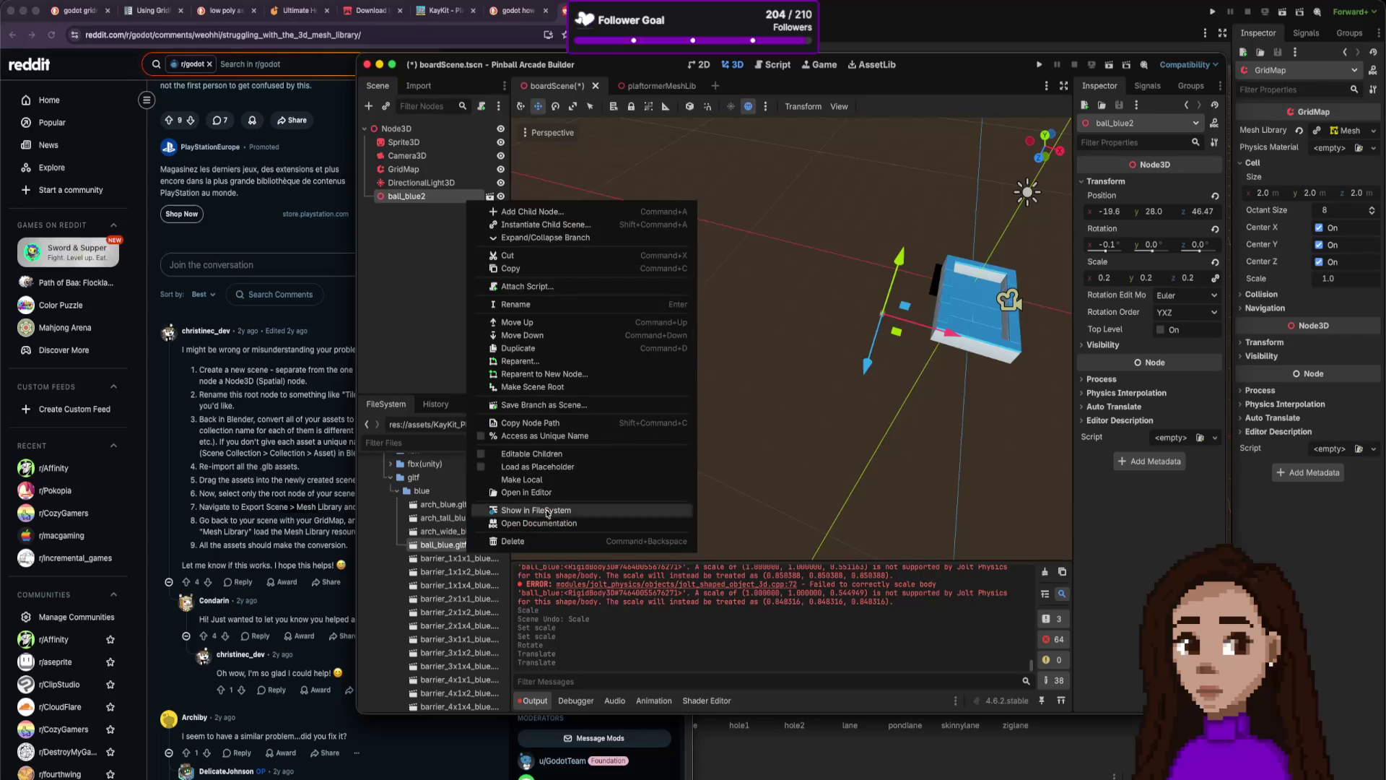
pyautogui.click(514, 541)
pyautogui.click(722, 396)
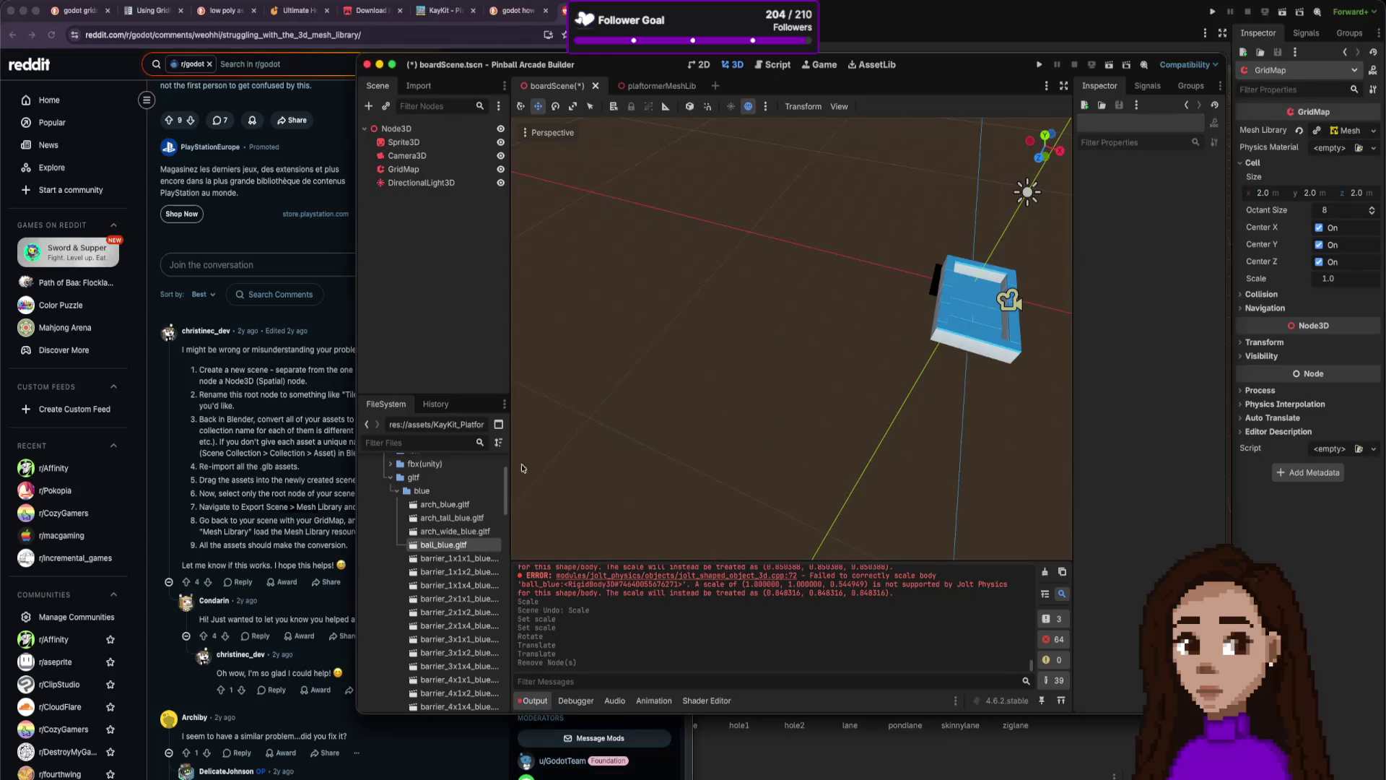
# Place a new ball_blue instance and move it with the gizmo arrows toward the board.
pyautogui.moveTo(455, 544)
pyautogui.mouseDown()
pyautogui.moveTo(906, 383)
pyautogui.moveTo(866, 287)
pyautogui.moveTo(830, 257)
pyautogui.moveTo(870, 273)
pyautogui.mouseUp()
pyautogui.scroll(-3, 975, 327)
pyautogui.scroll(-2, 967, 328)
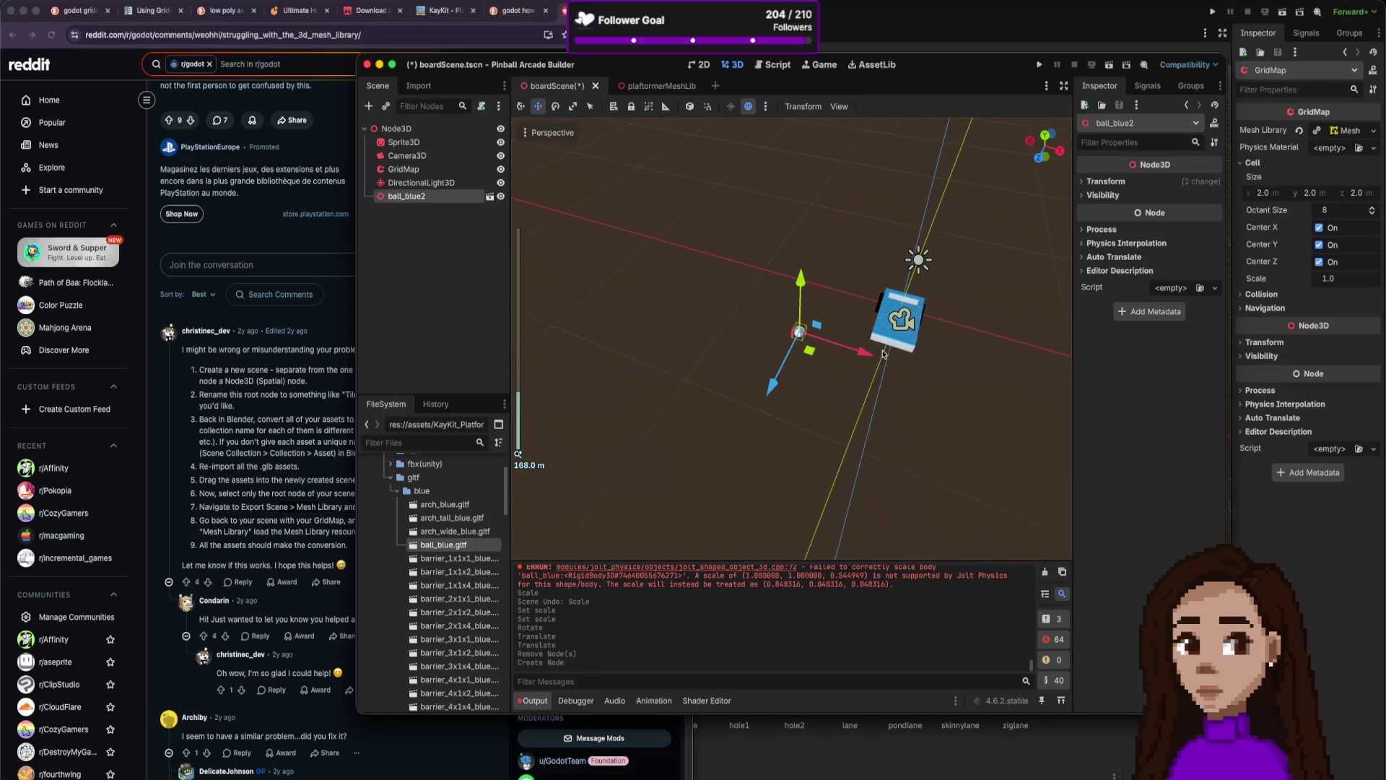
pyautogui.moveTo(786, 365); pyautogui.dragTo(827, 321)
pyautogui.moveTo(844, 271); pyautogui.dragTo(920, 269)
pyautogui.scroll(4, 959, 350)
pyautogui.scroll(-5, 959, 351)
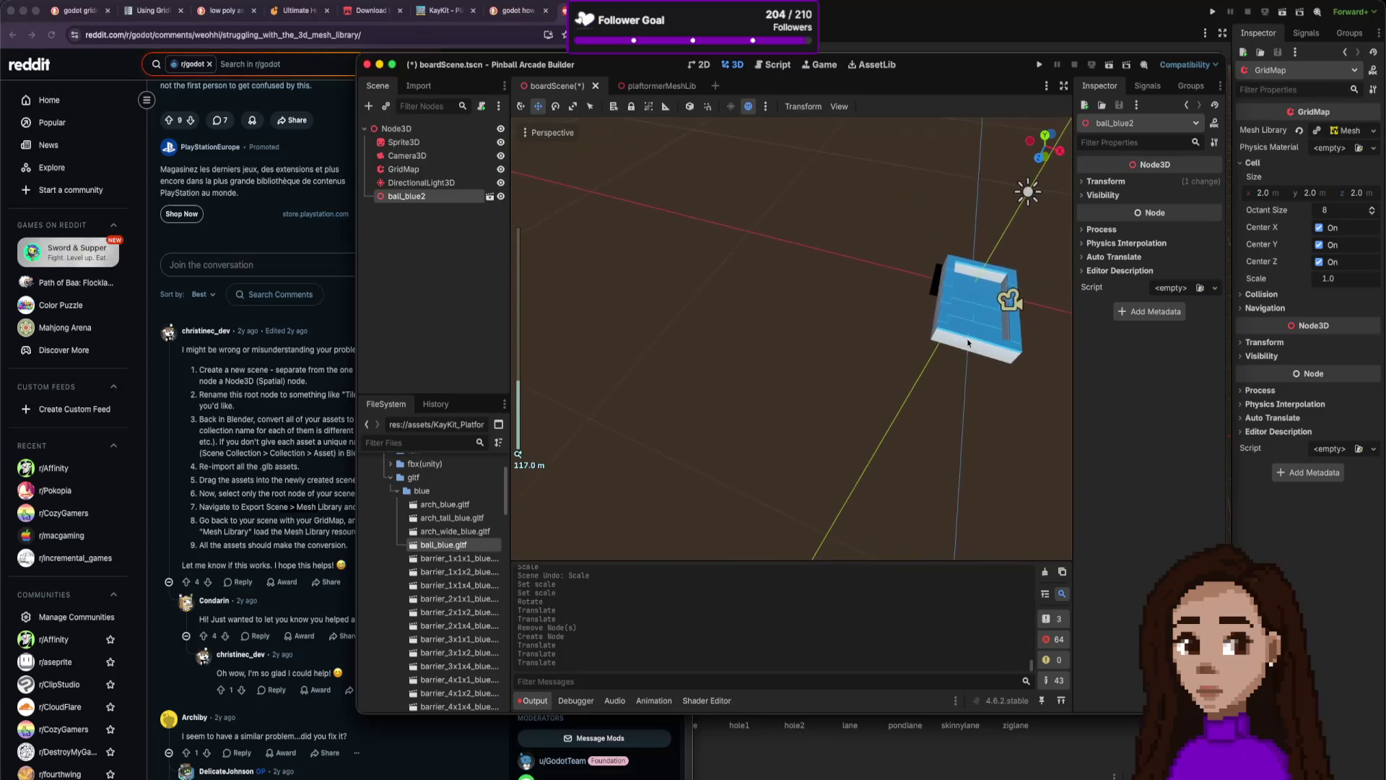
pyautogui.hscroll(5, 880, 330)
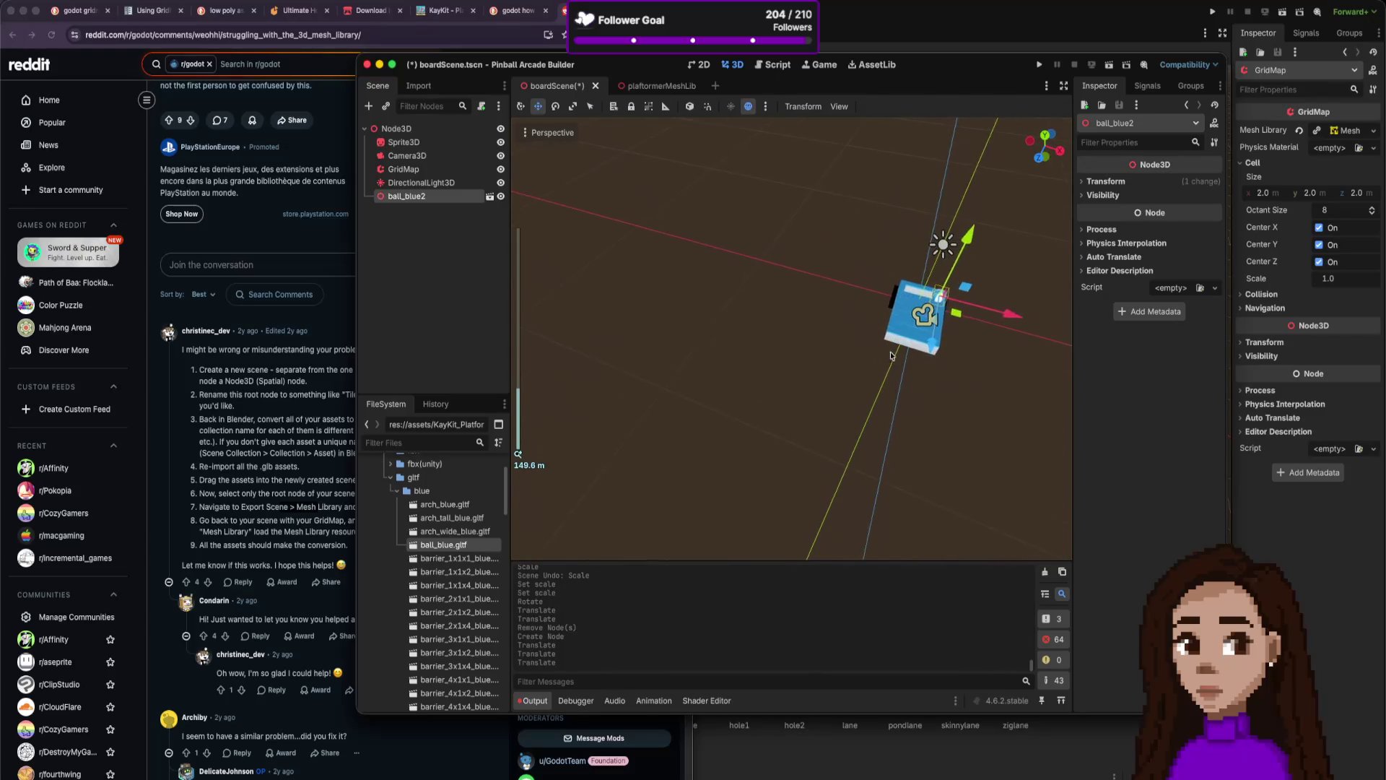
pyautogui.moveTo(654, 318)
pyautogui.mouseDown()
pyautogui.moveTo(626, 280)
pyautogui.moveTo(677, 442)
pyautogui.moveTo(635, 325)
pyautogui.moveTo(654, 426)
pyautogui.moveTo(628, 339)
pyautogui.moveTo(620, 361)
pyautogui.moveTo(637, 342)
pyautogui.moveTo(613, 319)
pyautogui.moveTo(626, 340)
pyautogui.moveTo(600, 386)
pyautogui.mouseUp()
# Focus on the ball and lower it onto the far end of the board near the back wall.
pyautogui.press('f')
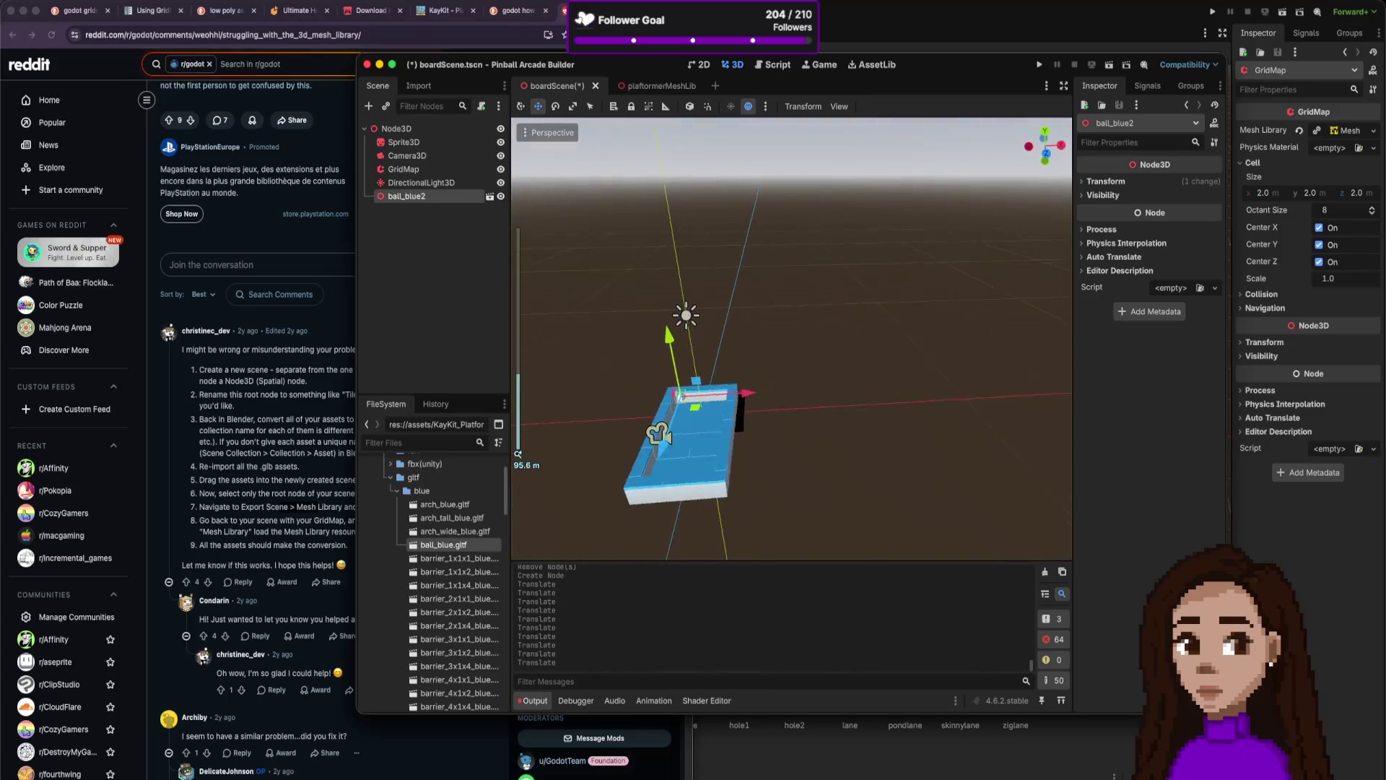
pyautogui.scroll(2, 701, 408)
pyautogui.moveTo(727, 442); pyautogui.dragTo(723, 389)
pyautogui.moveTo(713, 481); pyautogui.dragTo(708, 492)
pyautogui.moveTo(785, 469); pyautogui.dragTo(803, 476)
pyautogui.scroll(-3, 799, 485)
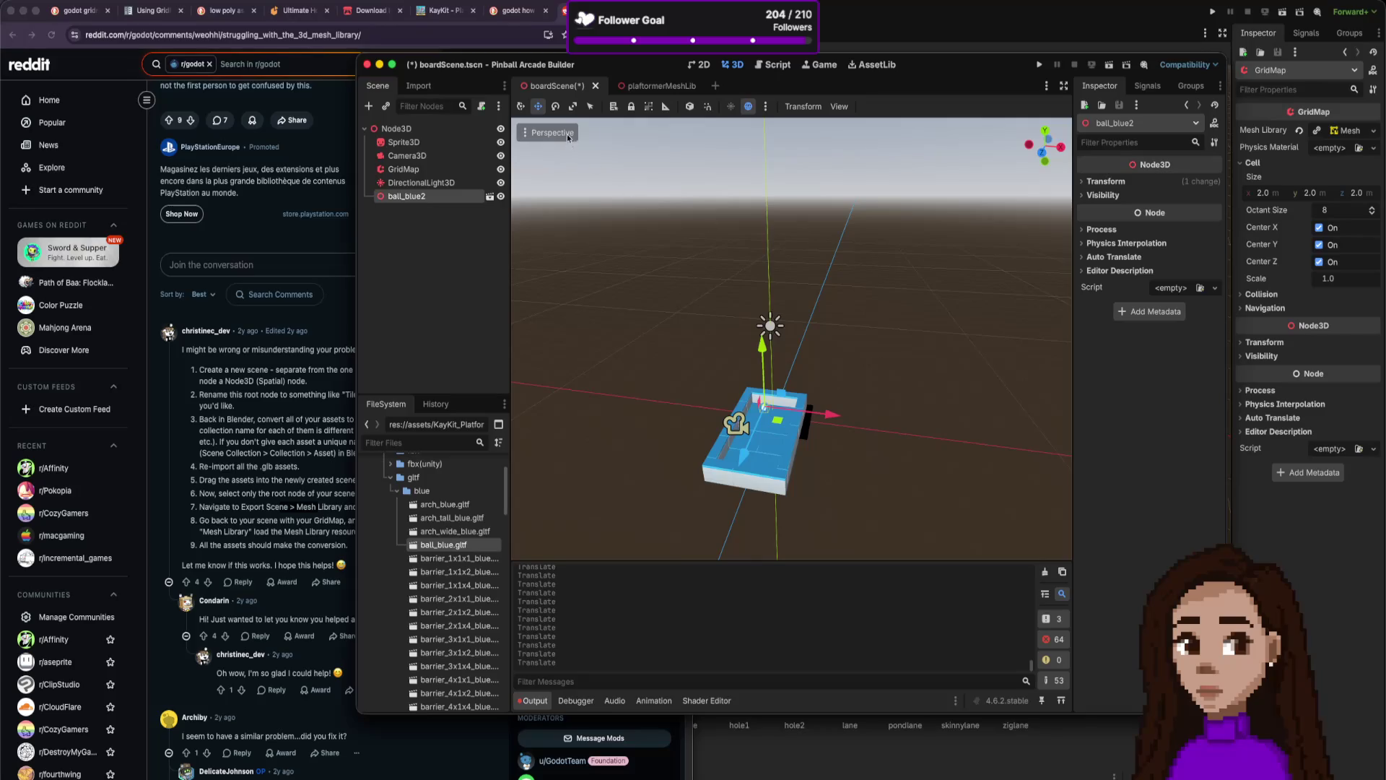
# Check the ball's placement from the side, front, top and bottom orthogonal views.
pyautogui.moveTo(1059, 140); pyautogui.dragTo(735, 179)
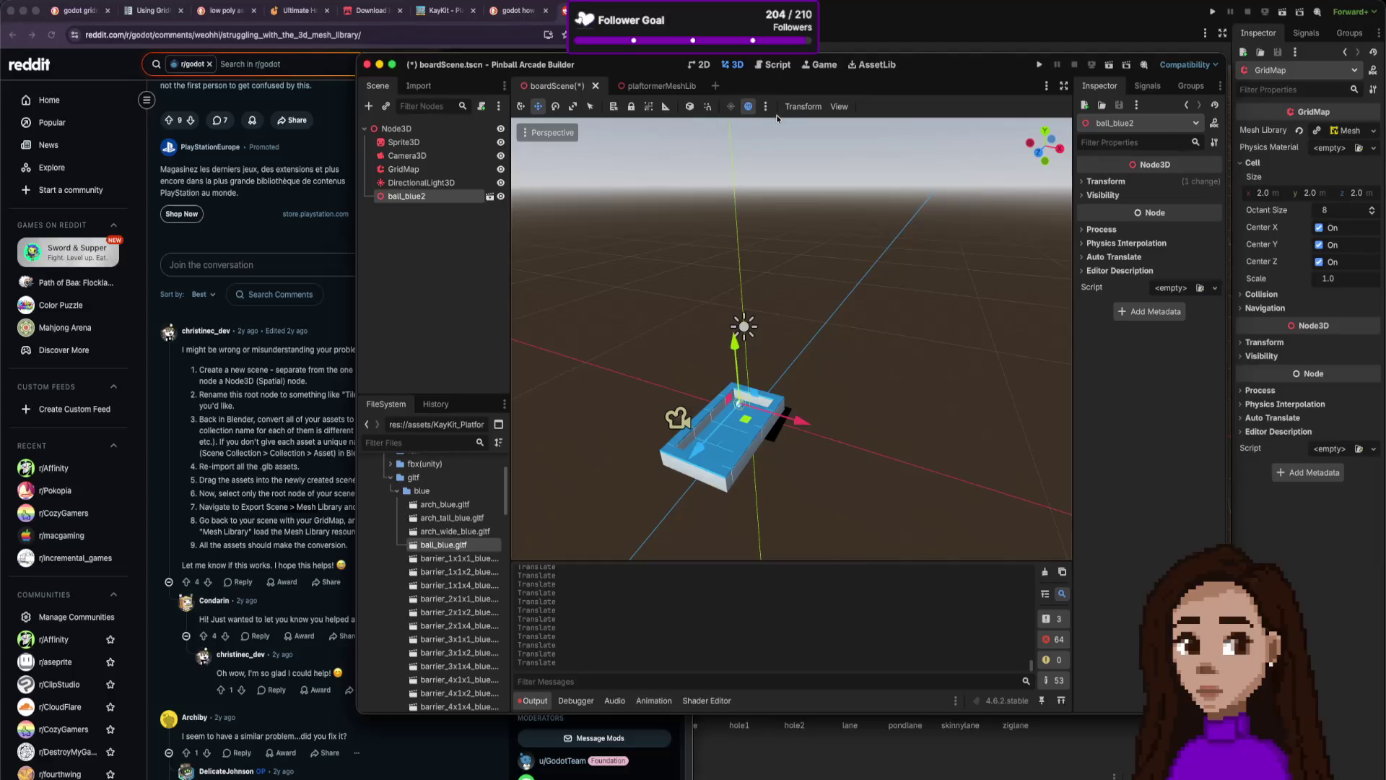
pyautogui.click(1060, 149)
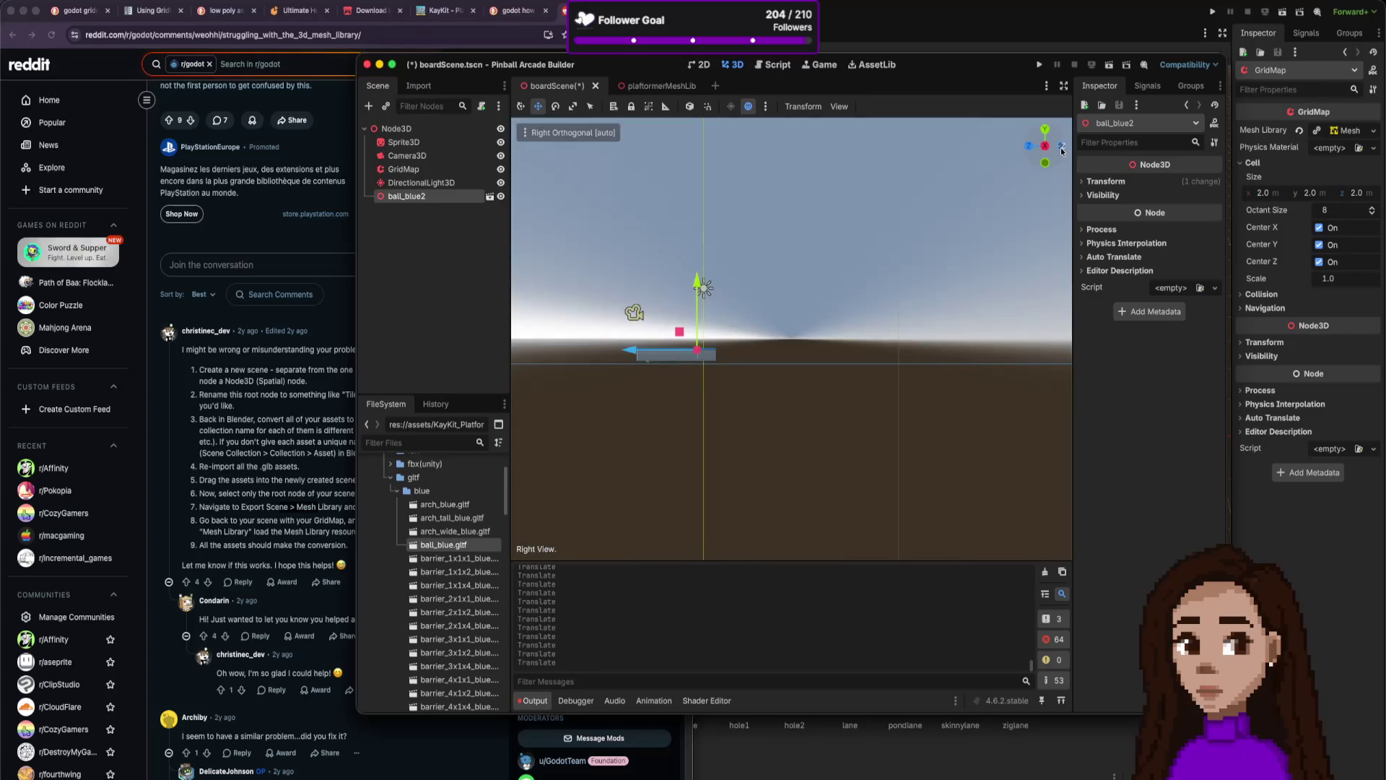
pyautogui.moveTo(1053, 153); pyautogui.dragTo(1055, 159)
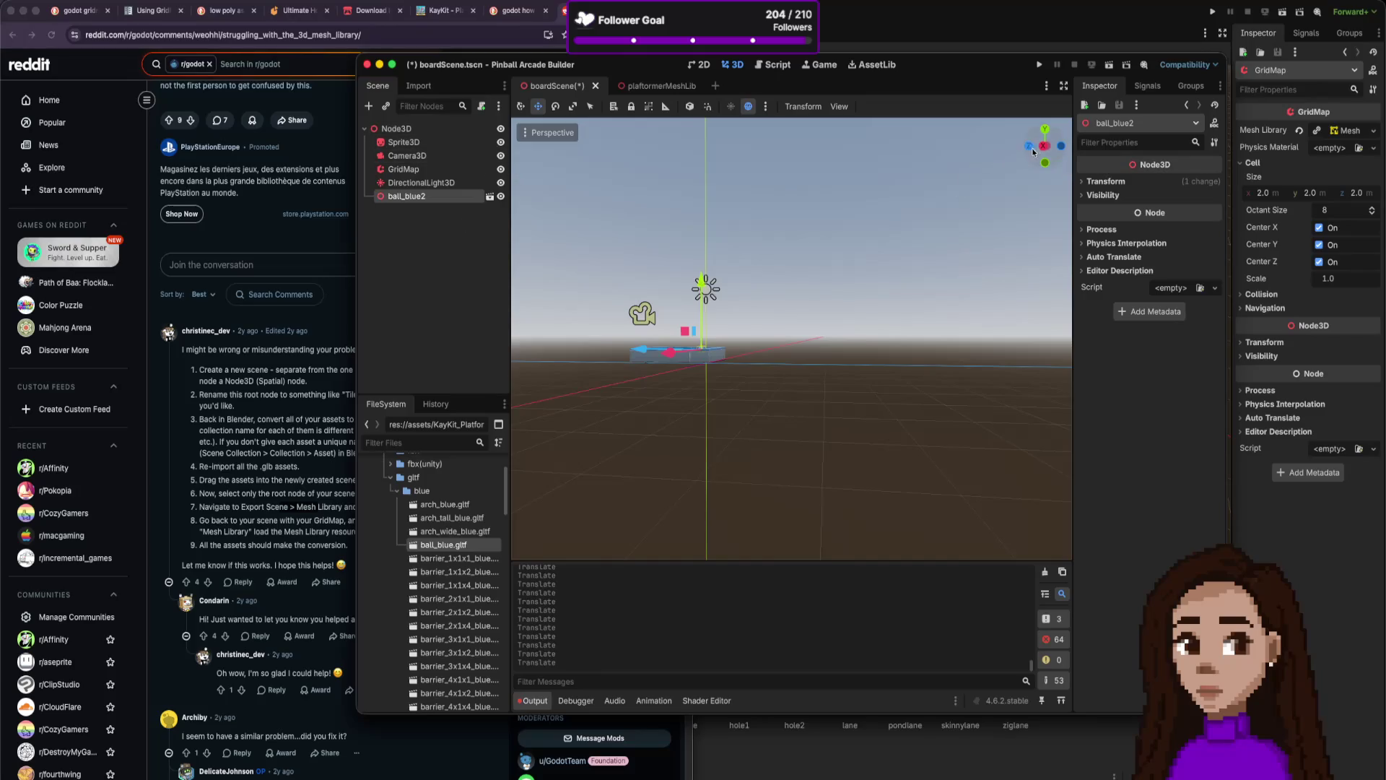
pyautogui.click(1031, 149)
pyautogui.click(1028, 147)
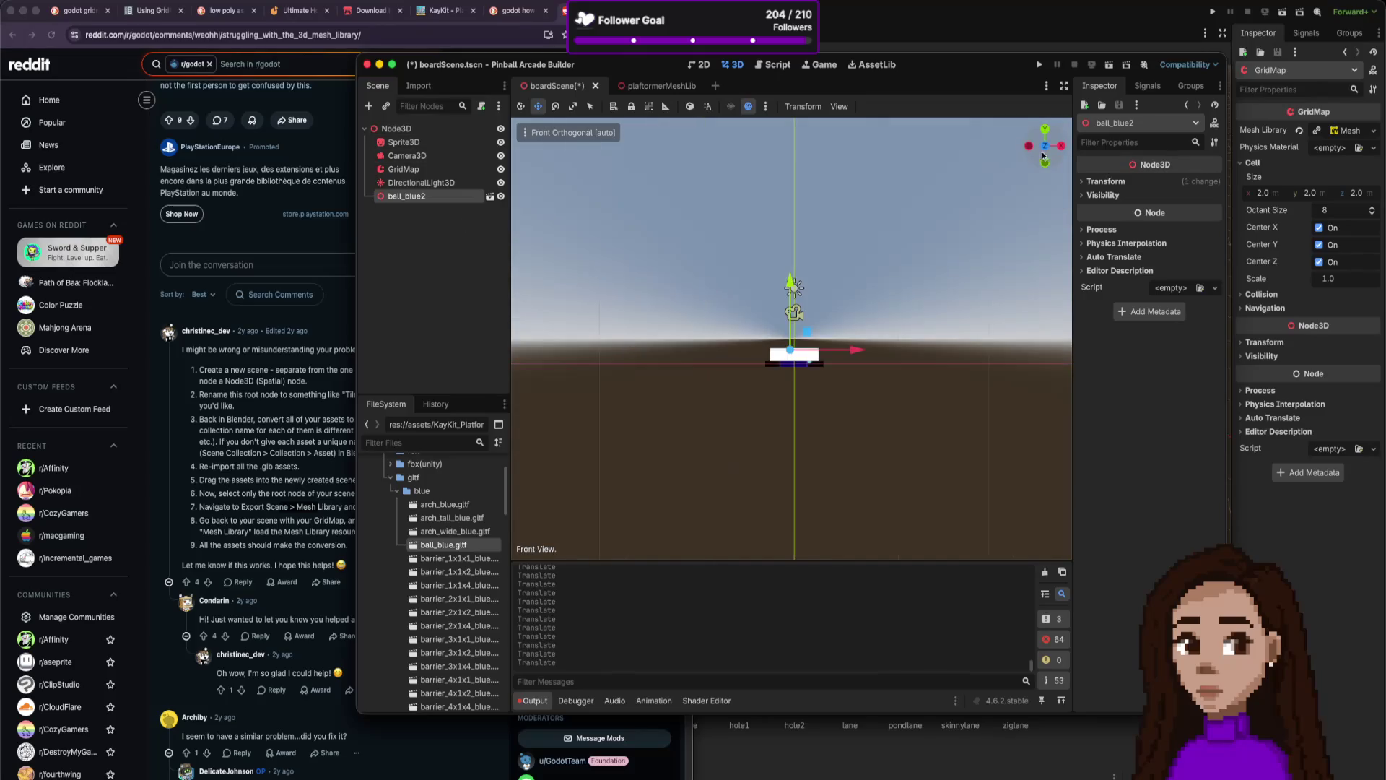
pyautogui.click(1045, 130)
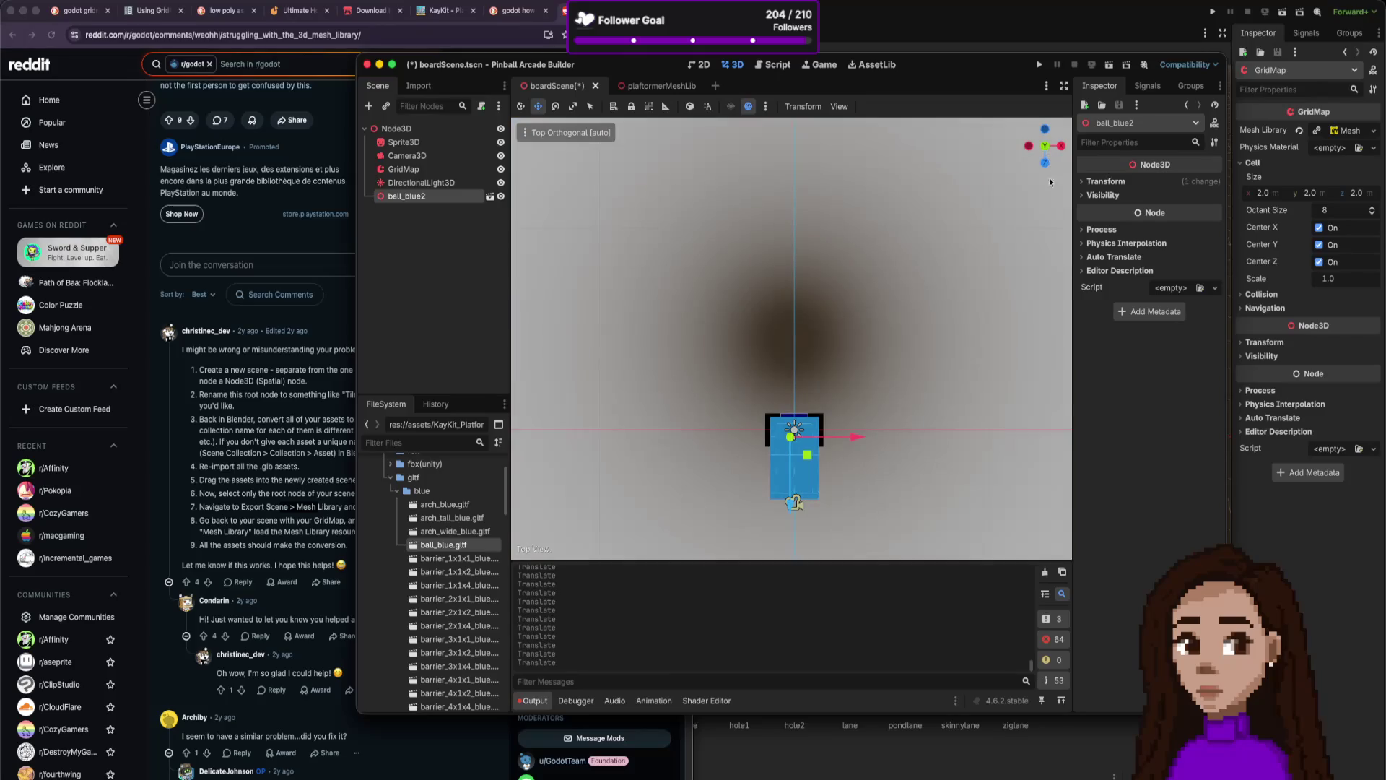
pyautogui.click(1046, 148)
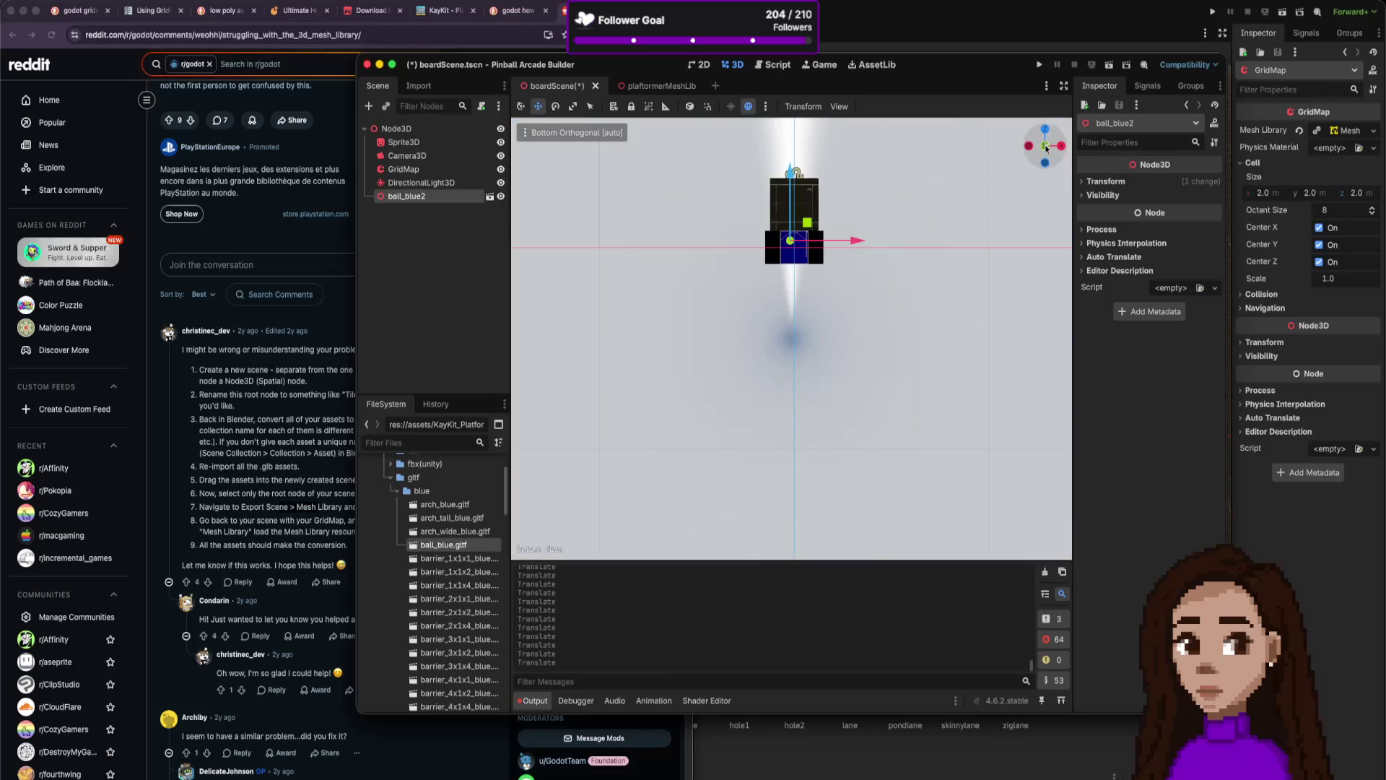
pyautogui.click(1046, 148)
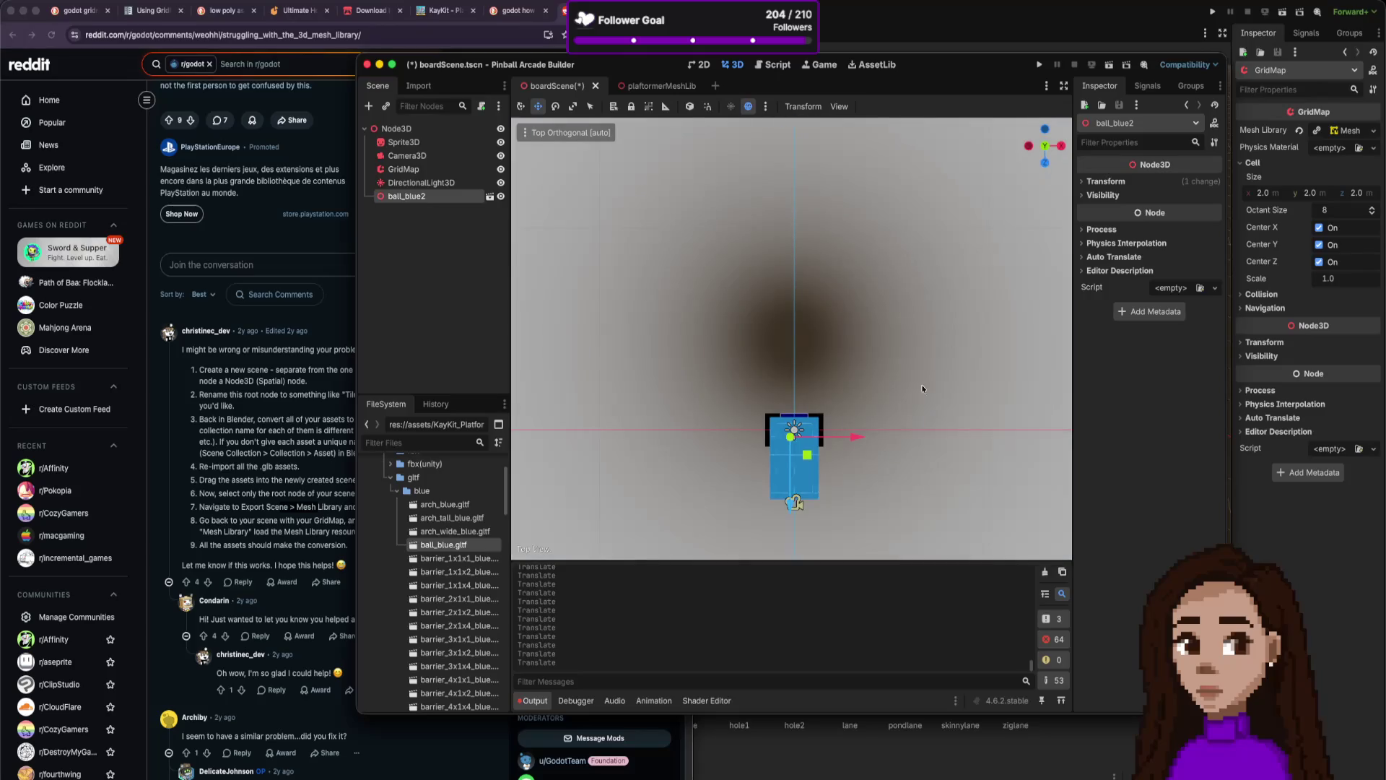
pyautogui.scroll(5, 869, 466)
pyautogui.scroll(-5, 870, 430)
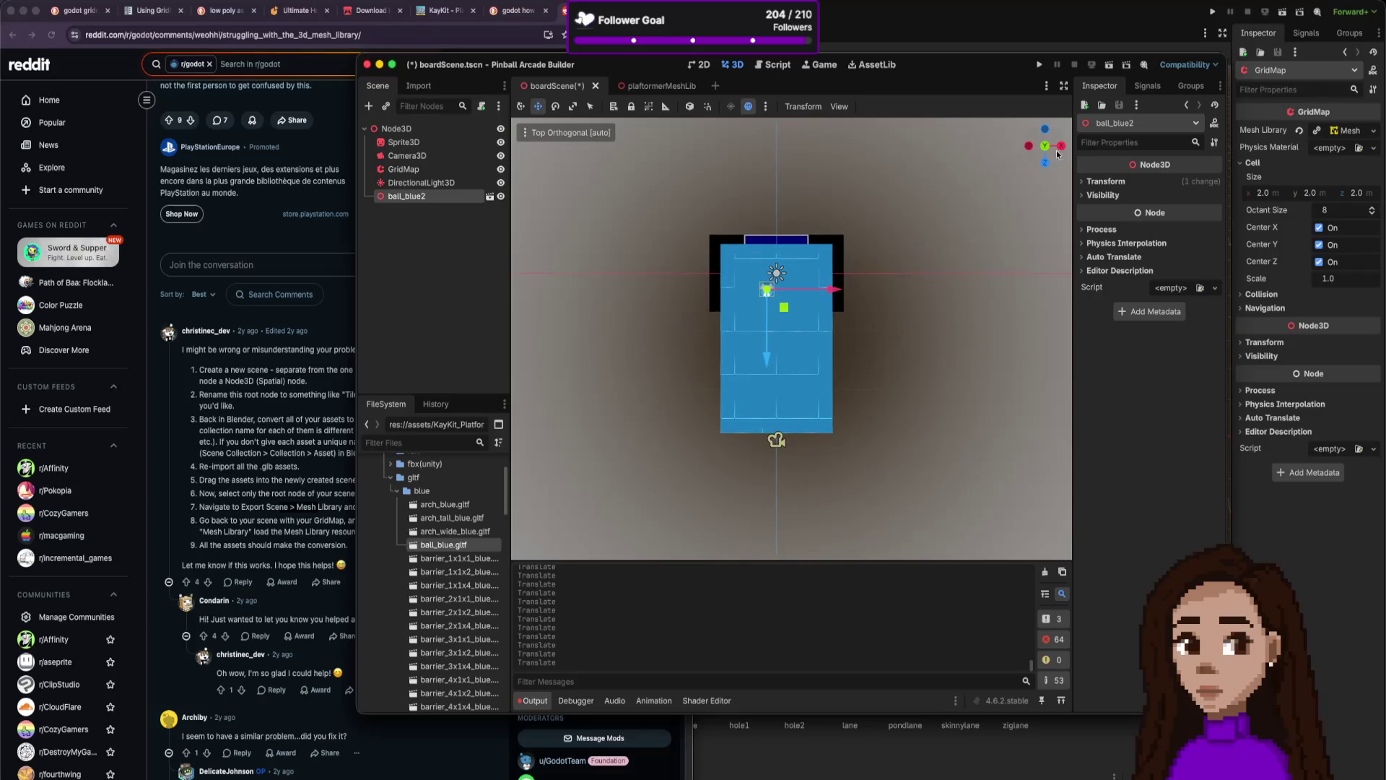
pyautogui.moveTo(1053, 155); pyautogui.dragTo(1047, 198)
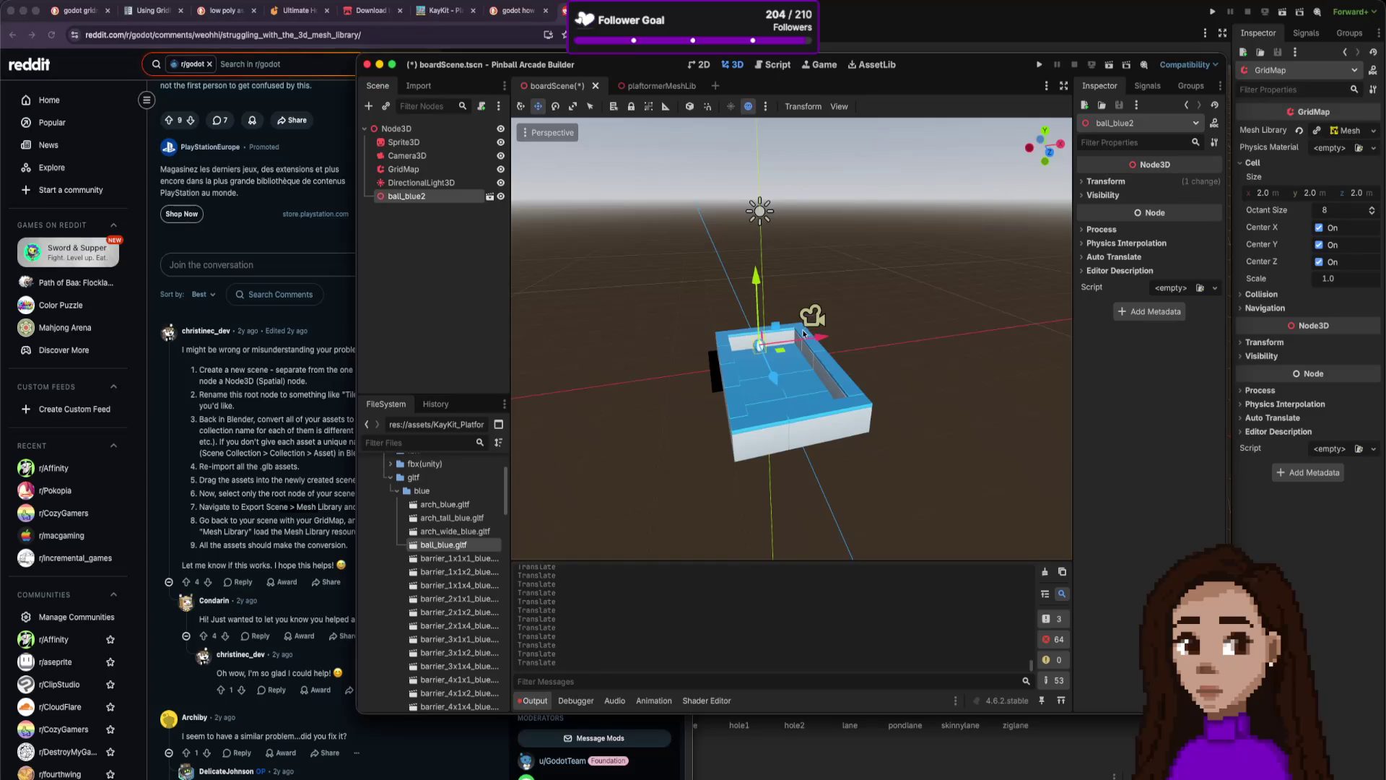
# Deselect the beach ball, select GridMap and expand its Collision layer, mask and priority settings.
pyautogui.scroll(5, 799, 341)
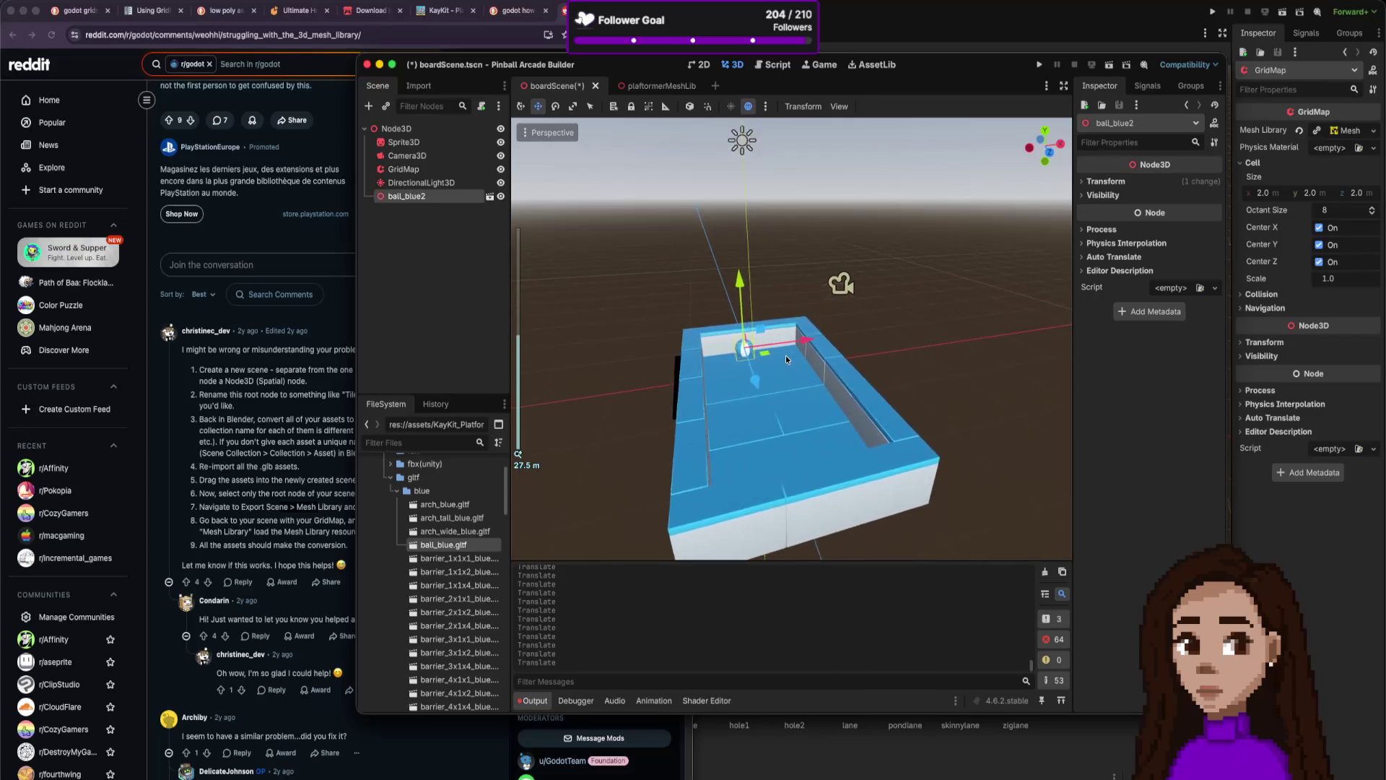
pyautogui.scroll(2, 786, 355)
pyautogui.scroll(-5, 776, 358)
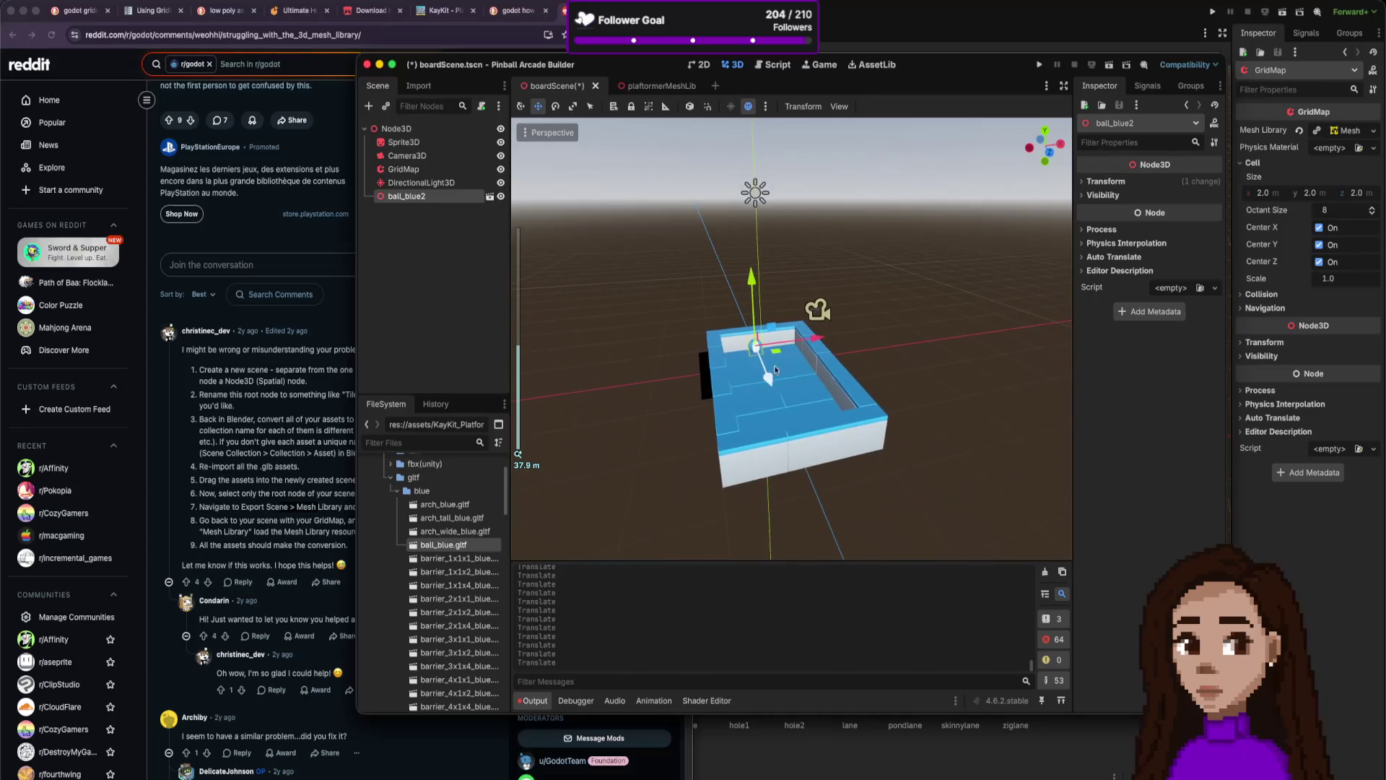
pyautogui.click(753, 414)
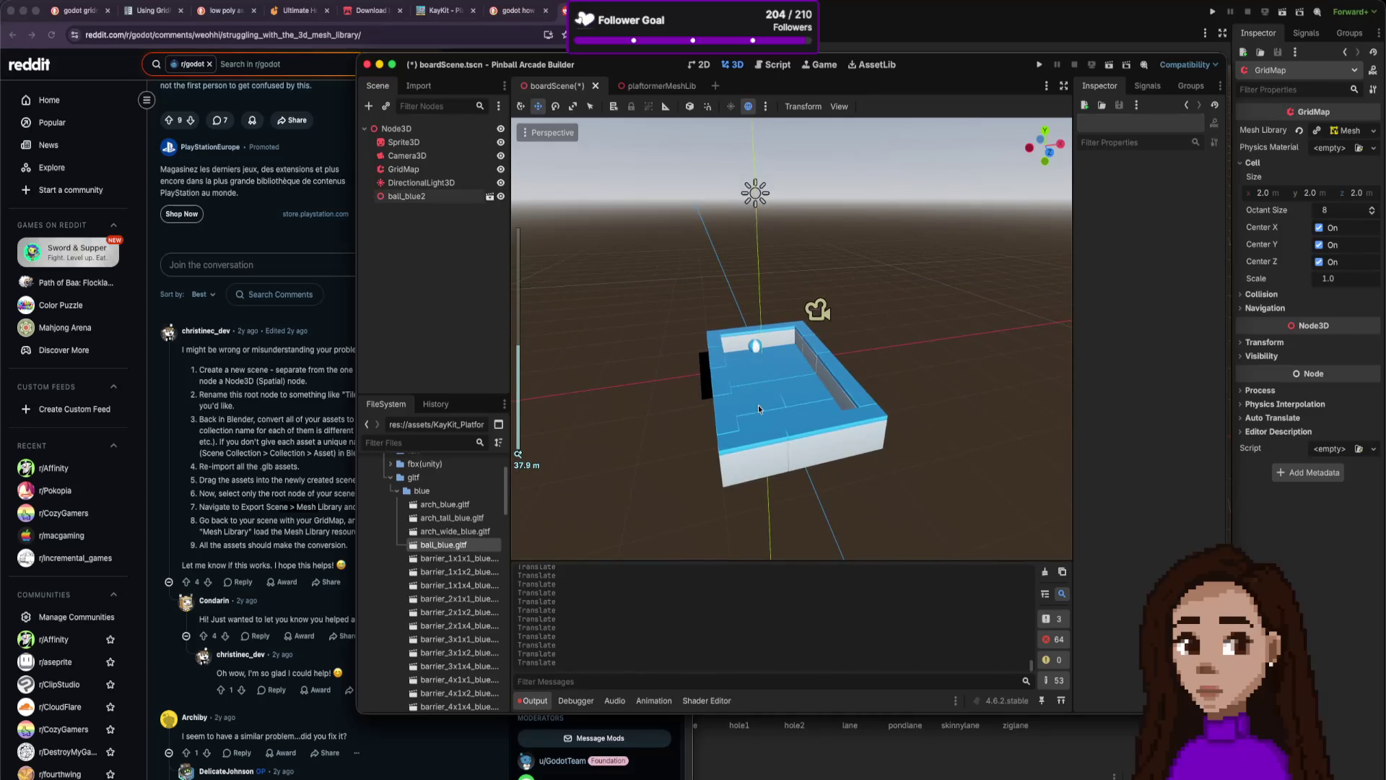
pyautogui.click(429, 169)
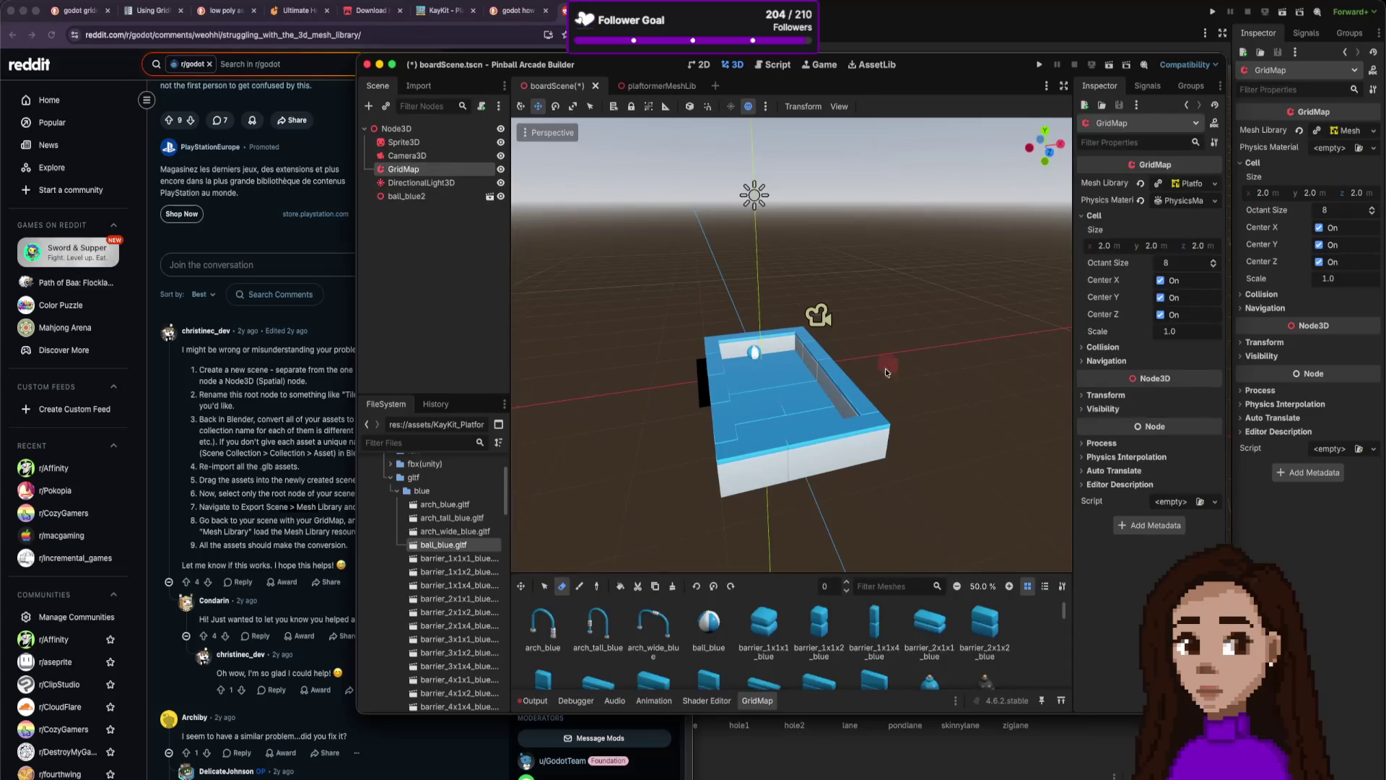
pyautogui.click(1118, 349)
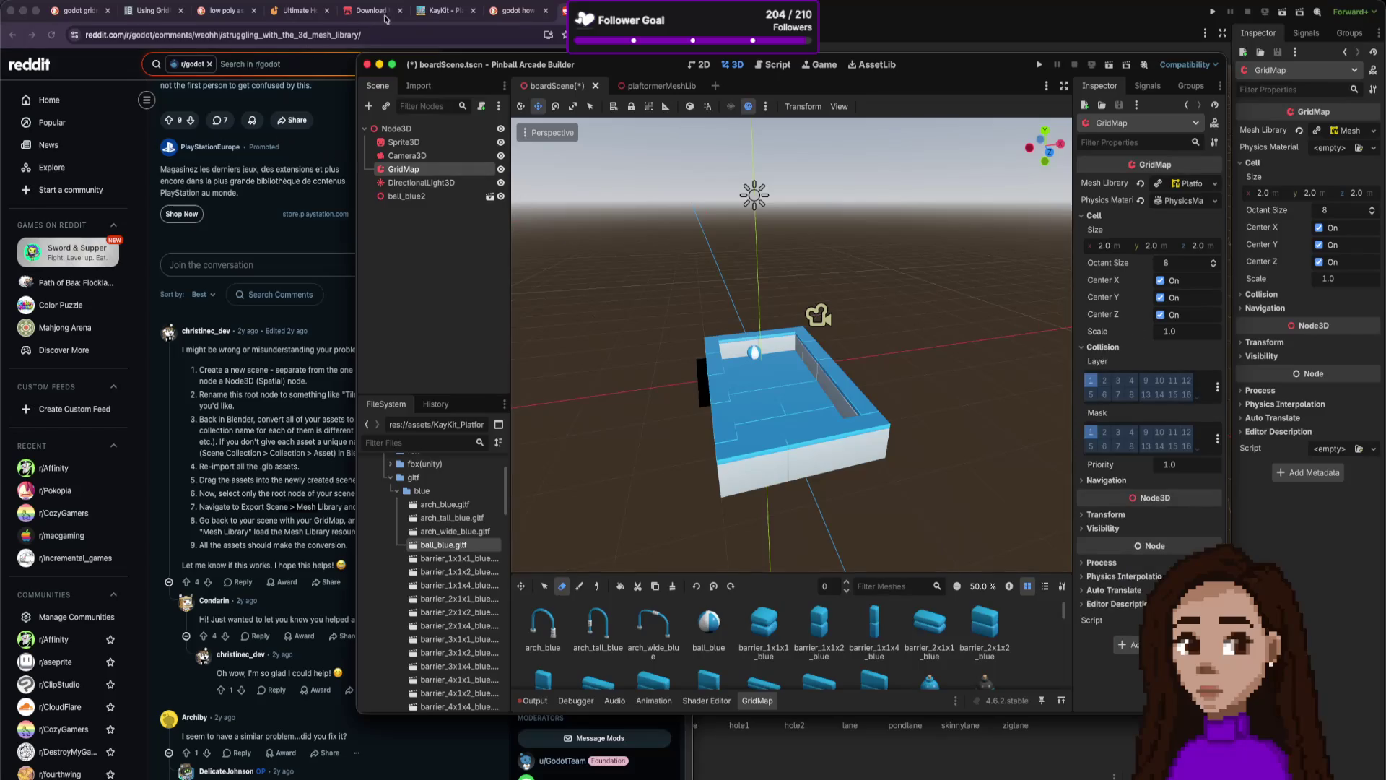
pyautogui.click(143, 11)
# Scroll the Using GridMaps guide down to its Collisions section.
pyautogui.scroll(12, 392, 346)
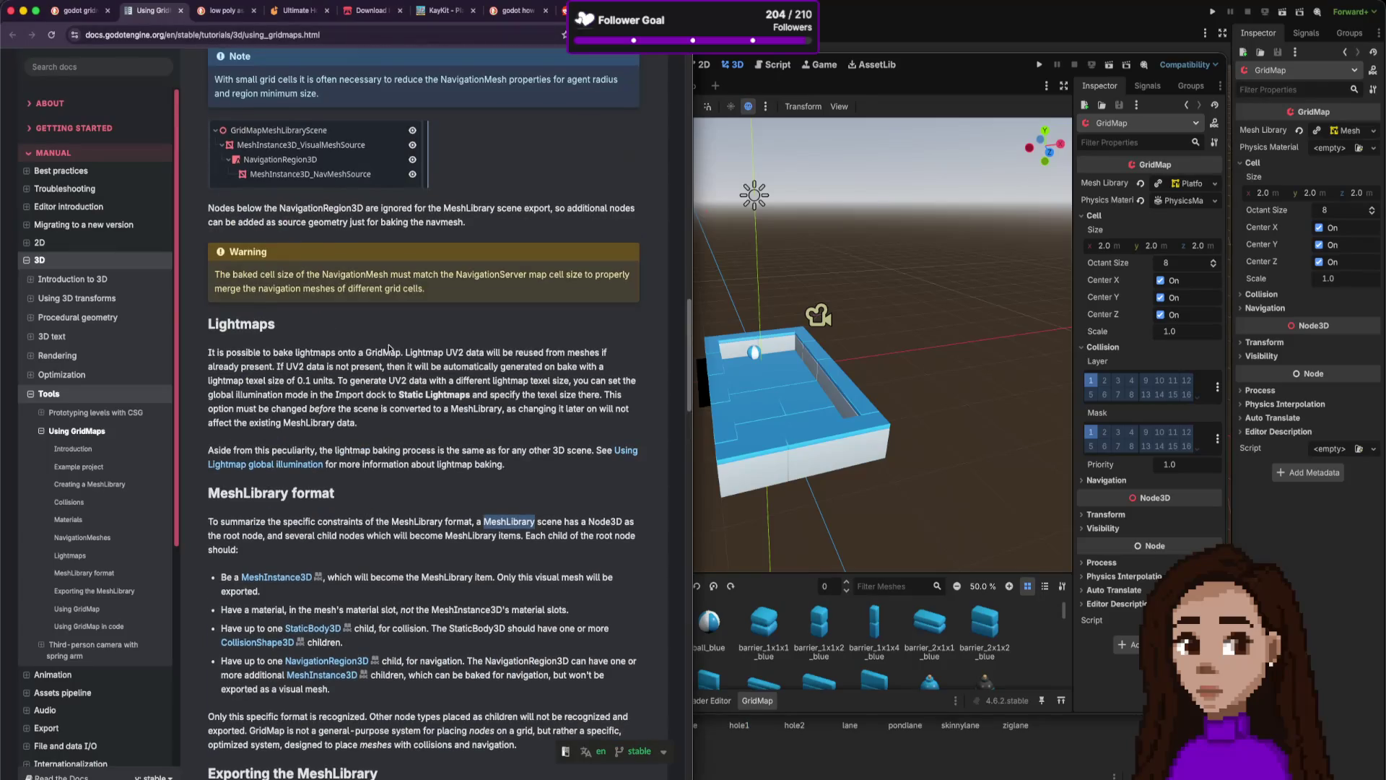
pyautogui.scroll(12, 389, 349)
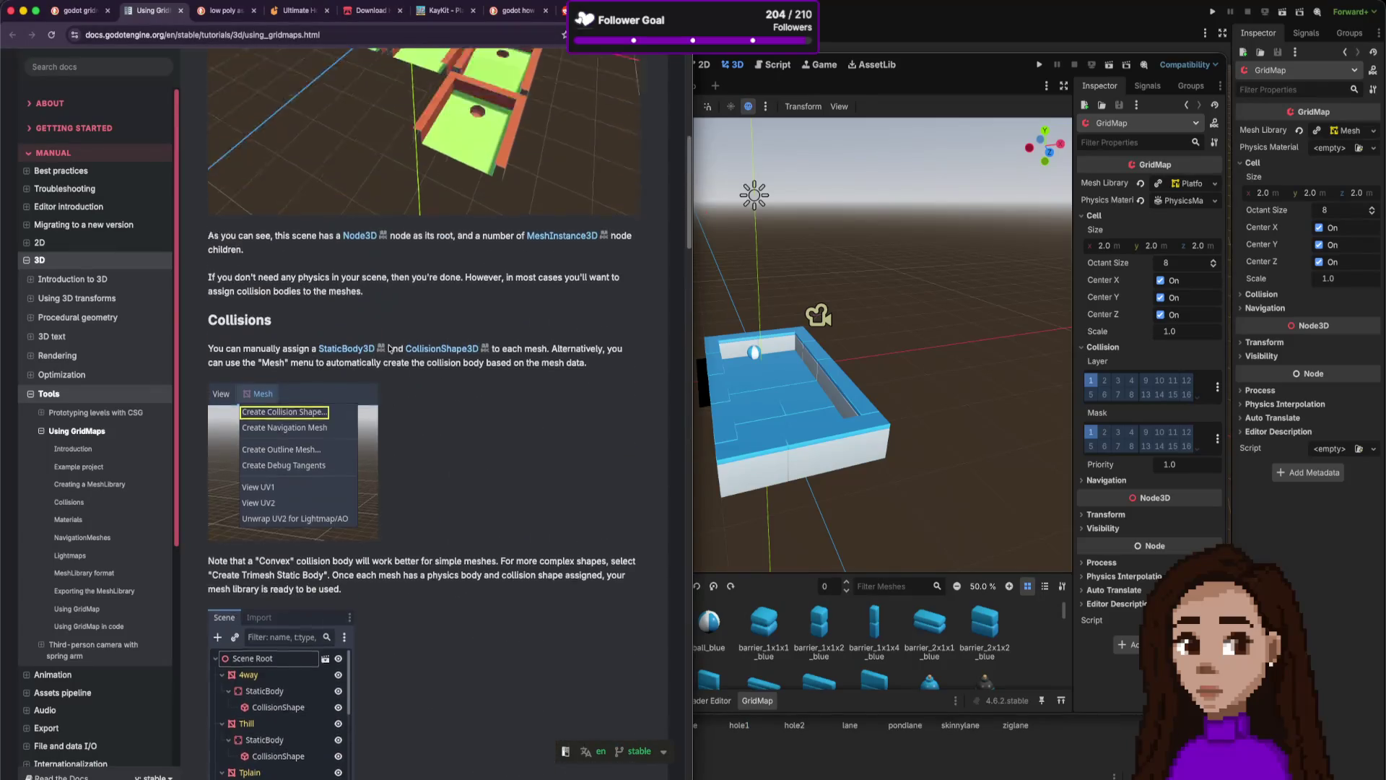
pyautogui.scroll(-5, 389, 349)
pyautogui.scroll(-3, 388, 349)
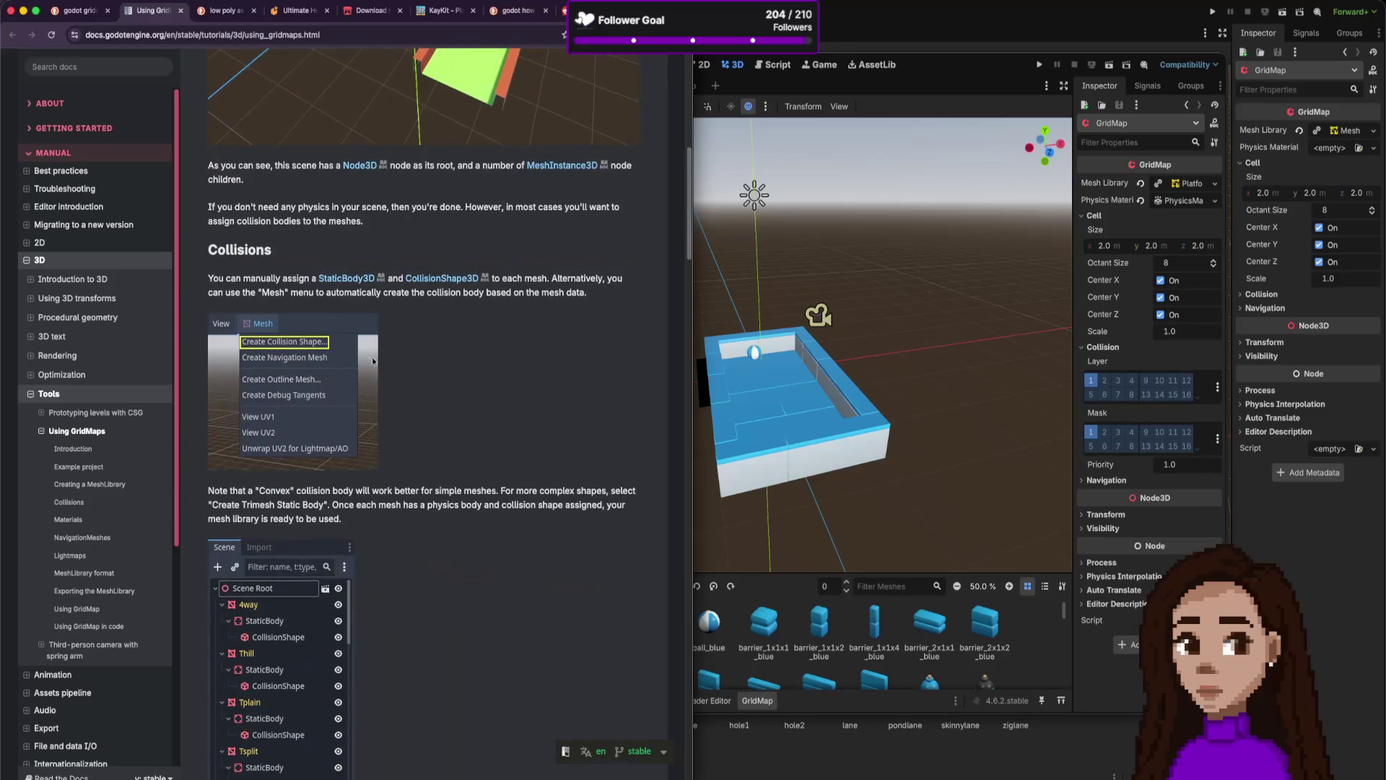
pyautogui.moveTo(250, 279)
pyautogui.mouseDown()
pyautogui.moveTo(534, 279)
pyautogui.moveTo(534, 293)
pyautogui.mouseUp()
pyautogui.click(535, 280)
pyautogui.scroll(-1, 540, 285)
# Highlight the sentence on automatically created collision bodies, then return to the Godot editor.
pyautogui.moveTo(285, 278); pyautogui.dragTo(571, 277)
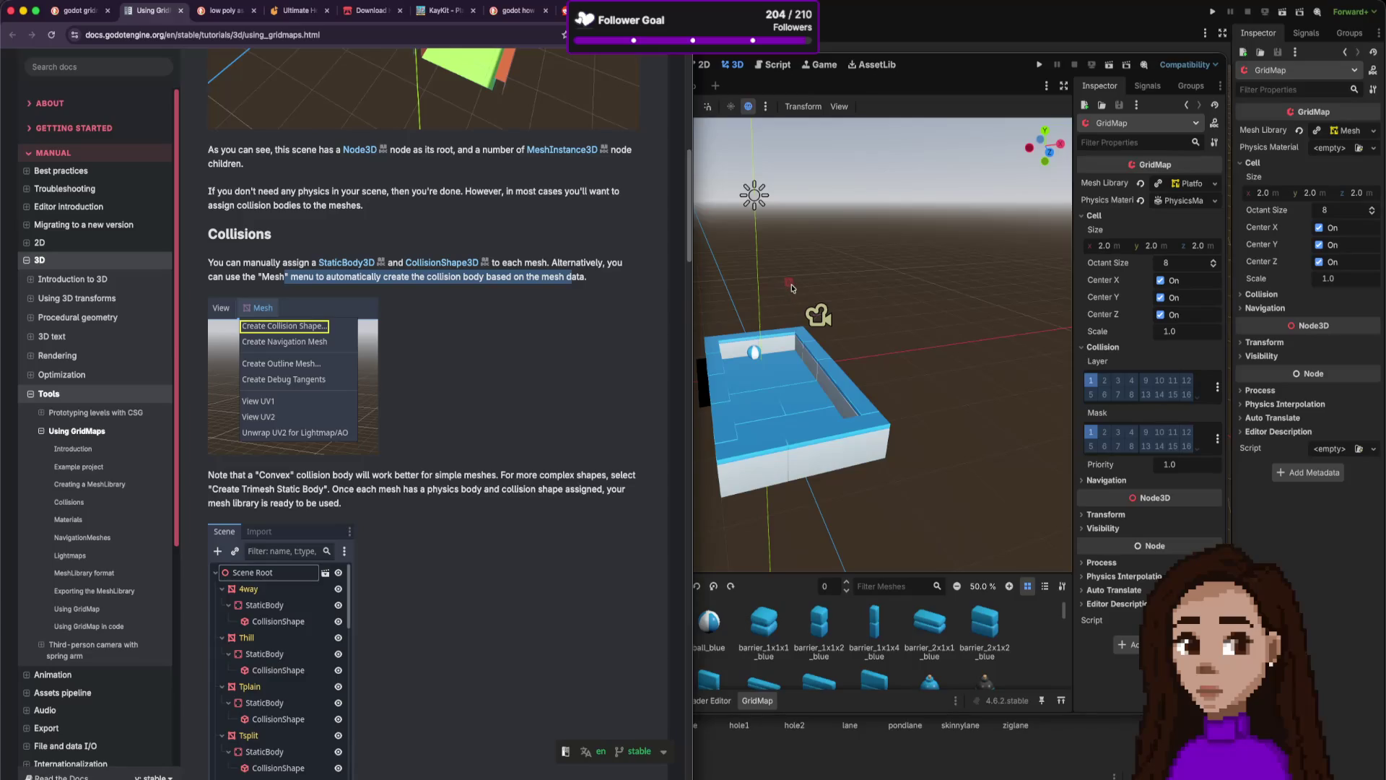
pyautogui.scroll(-3, 543, 355)
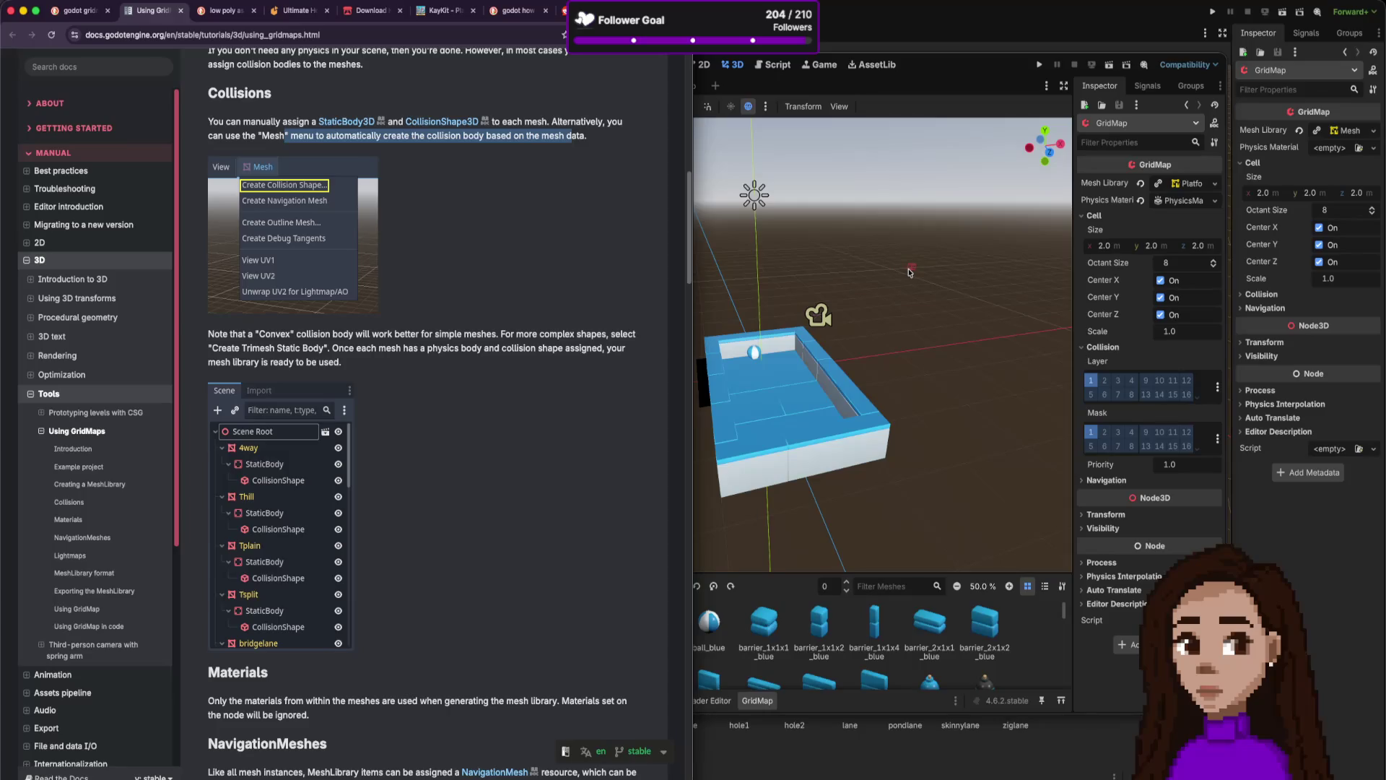
pyautogui.click(835, 275)
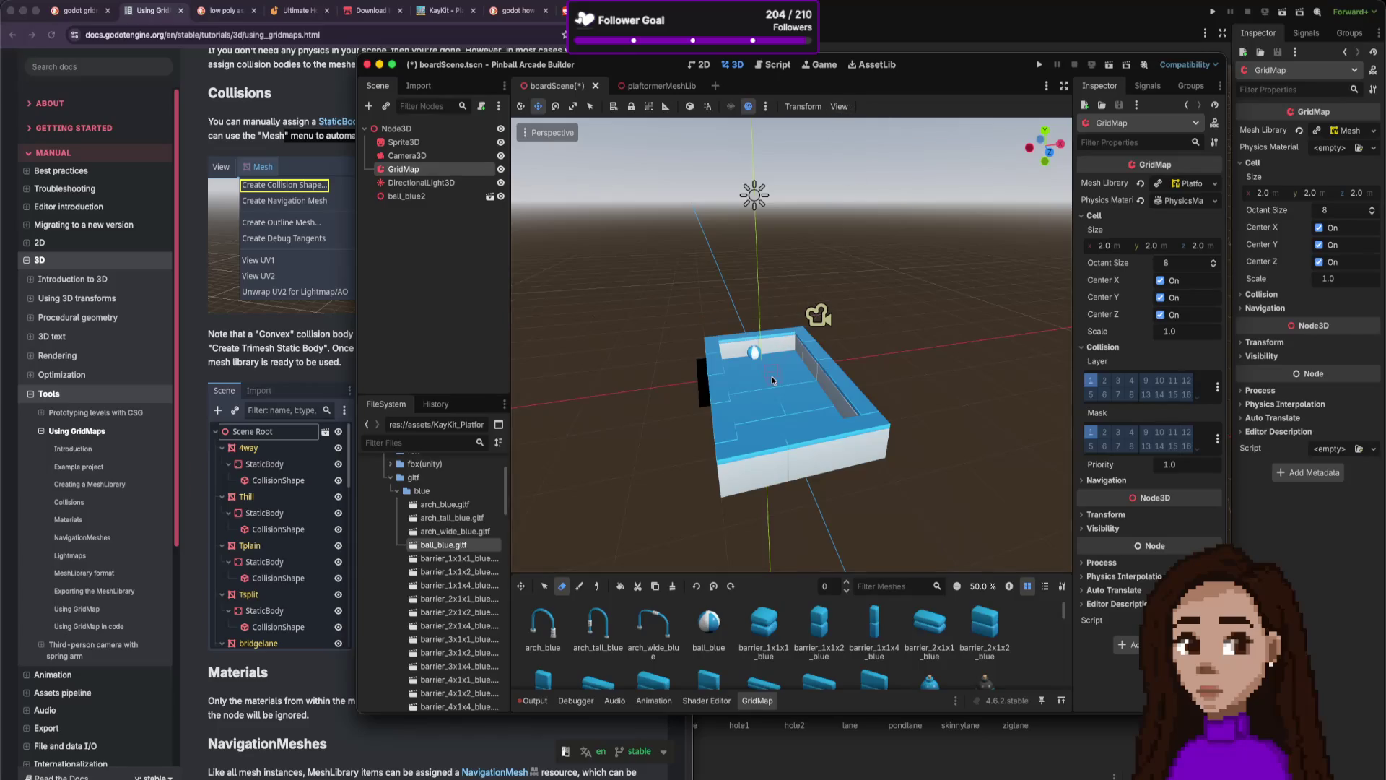
# Switch the GridMap tool from Erase to Selection and bring the GridMaps docs forward.
pyautogui.click(548, 589)
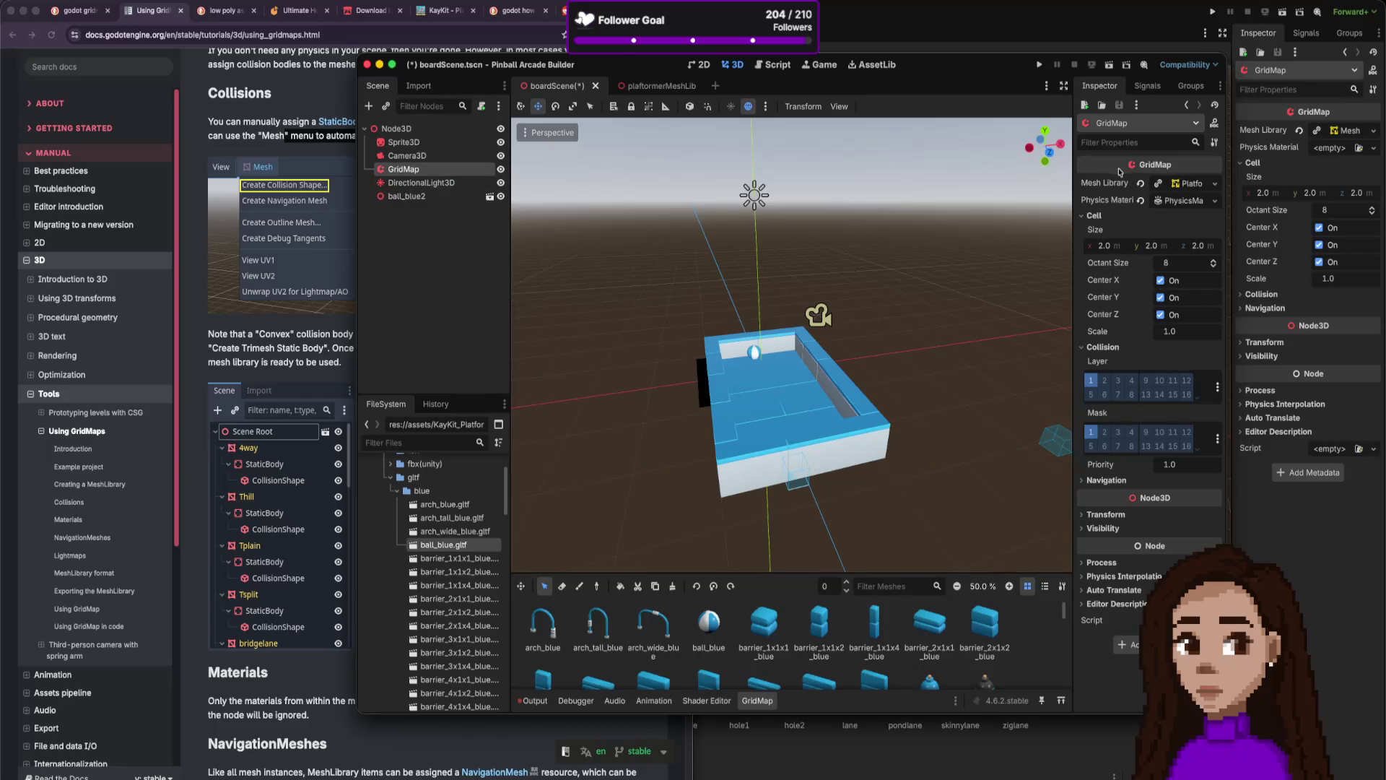
pyautogui.click(836, 108)
pyautogui.click(804, 106)
pyautogui.click(281, 177)
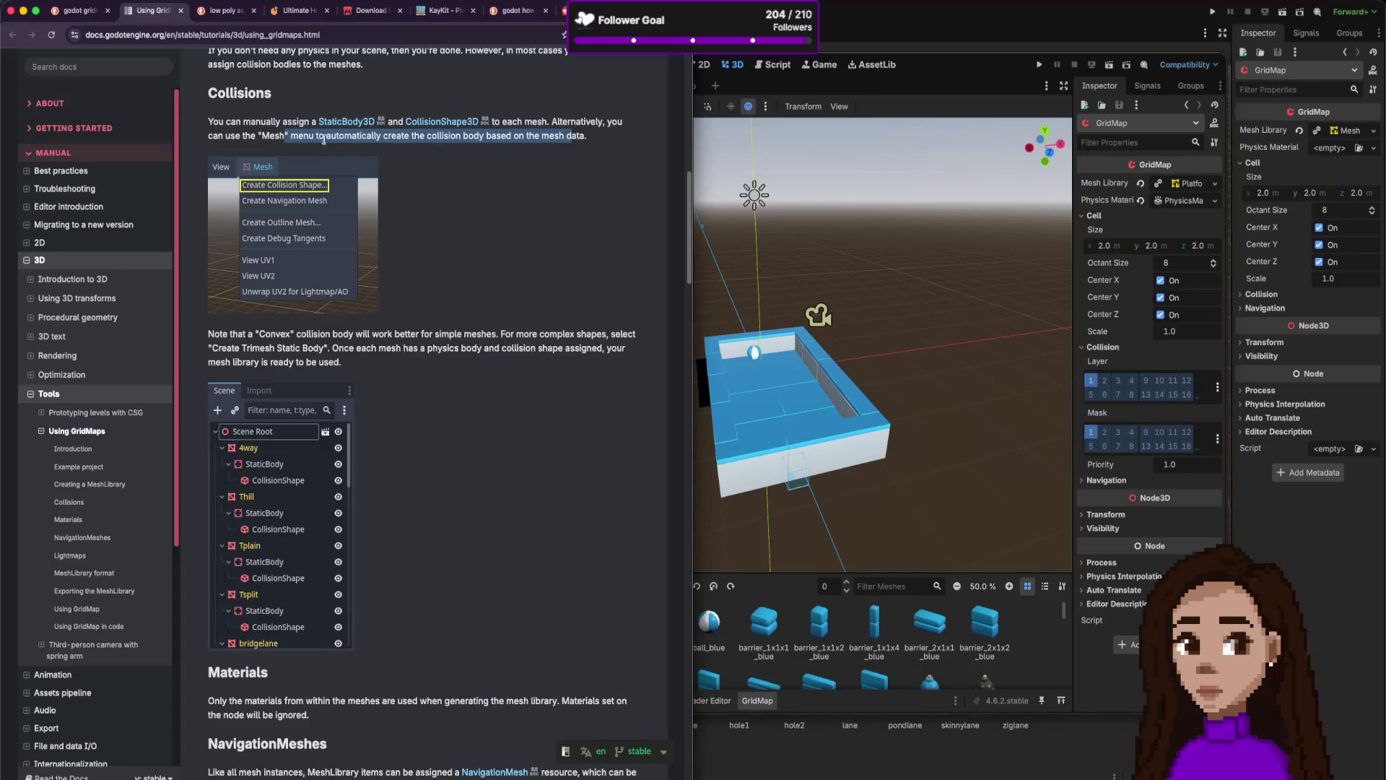
# Read the Collisions, Materials and NavigationMeshes sections of the Using GridMaps page.
pyautogui.scroll(5, 324, 185)
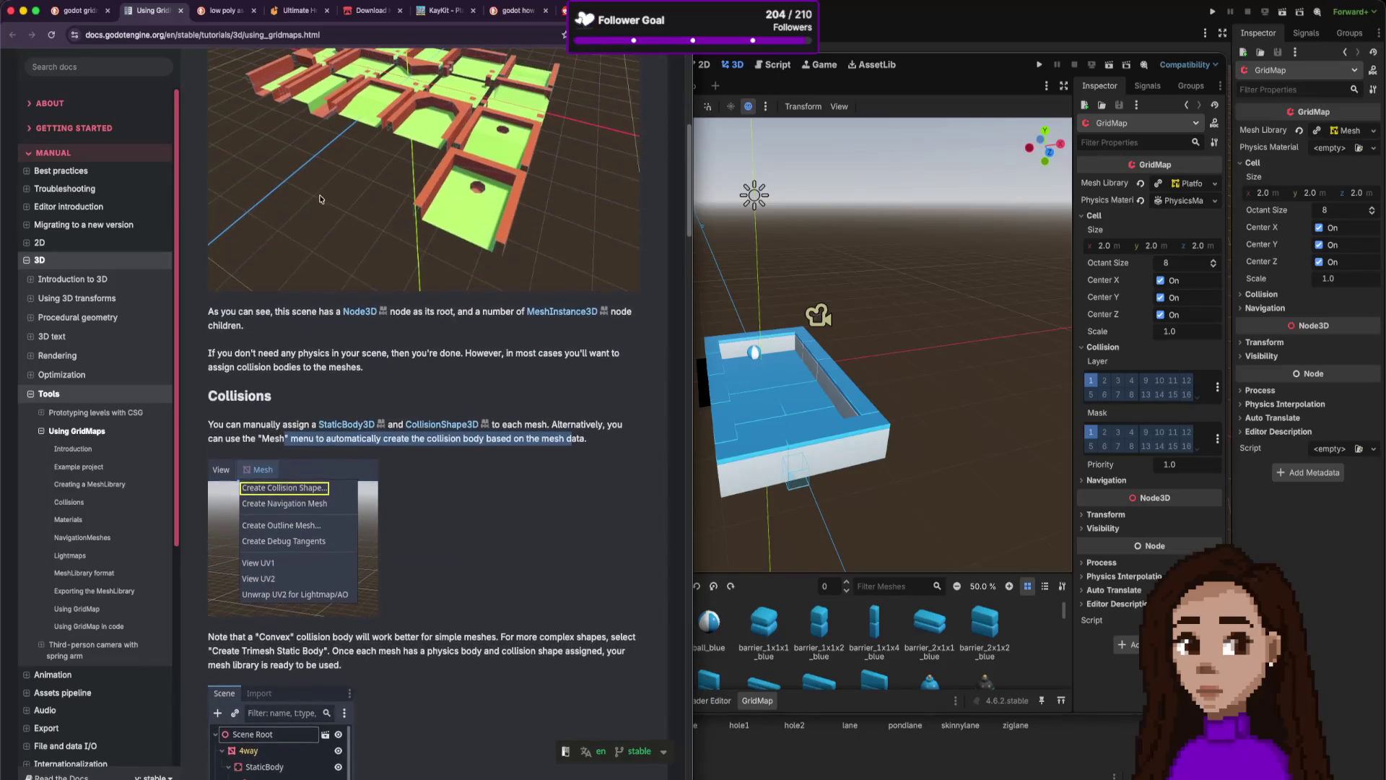
pyautogui.scroll(2, 339, 238)
pyautogui.scroll(-8, 357, 273)
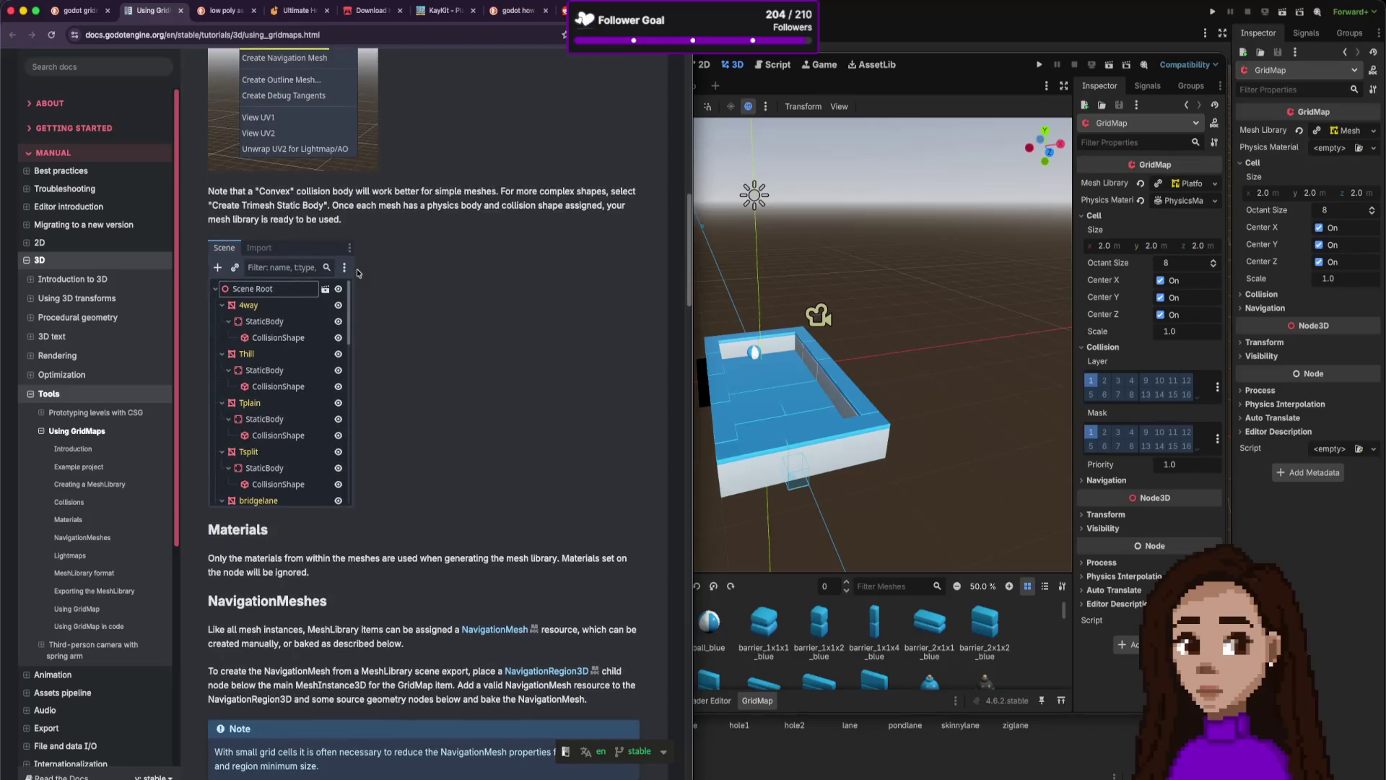
pyautogui.scroll(3, 356, 269)
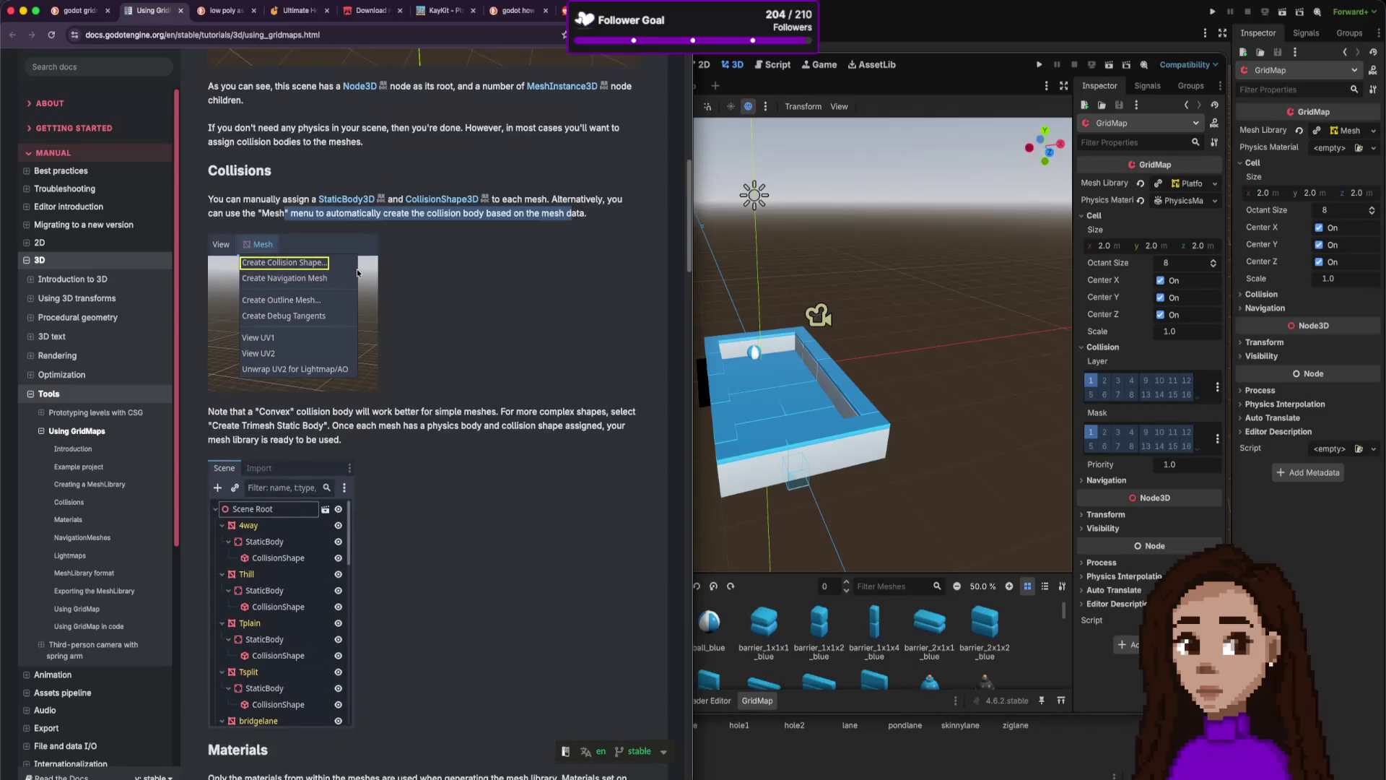
pyautogui.scroll(1, 357, 272)
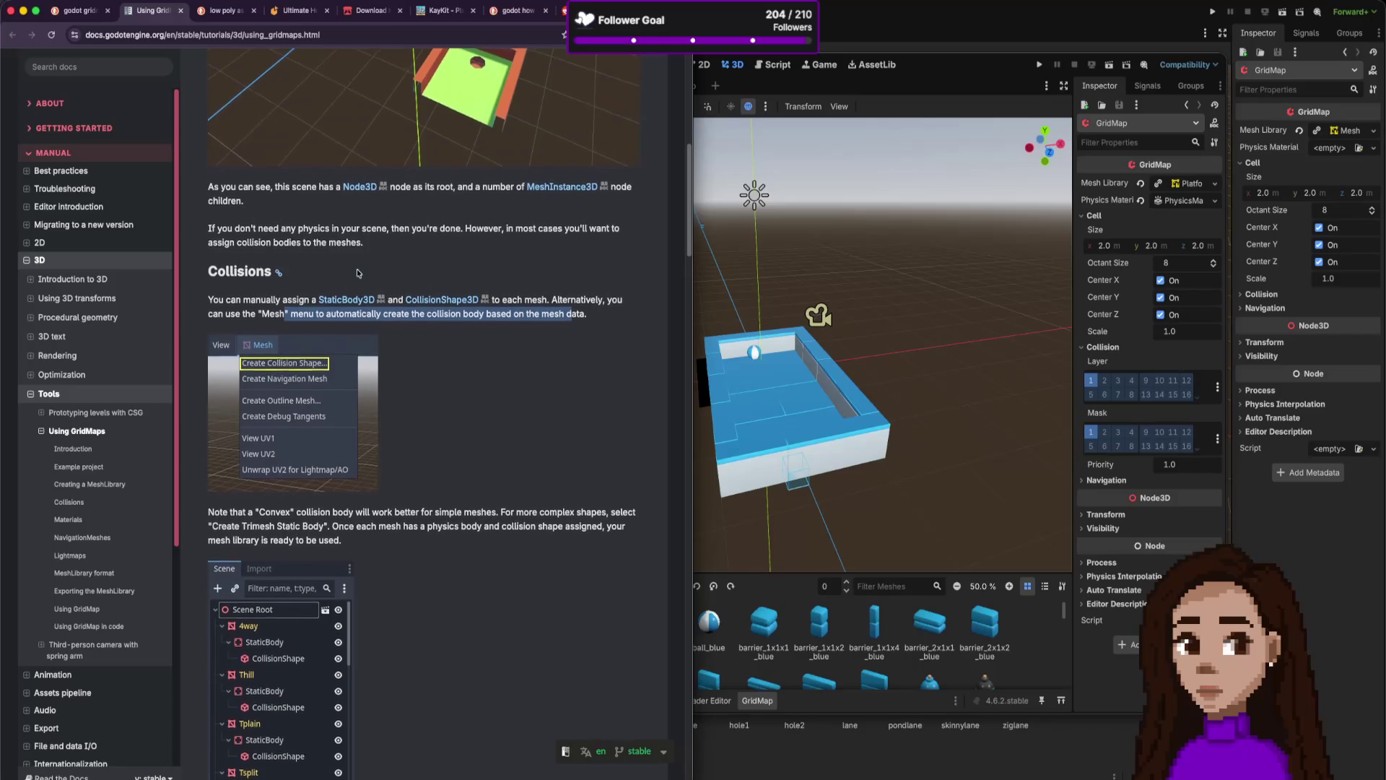
pyautogui.scroll(-3, 356, 273)
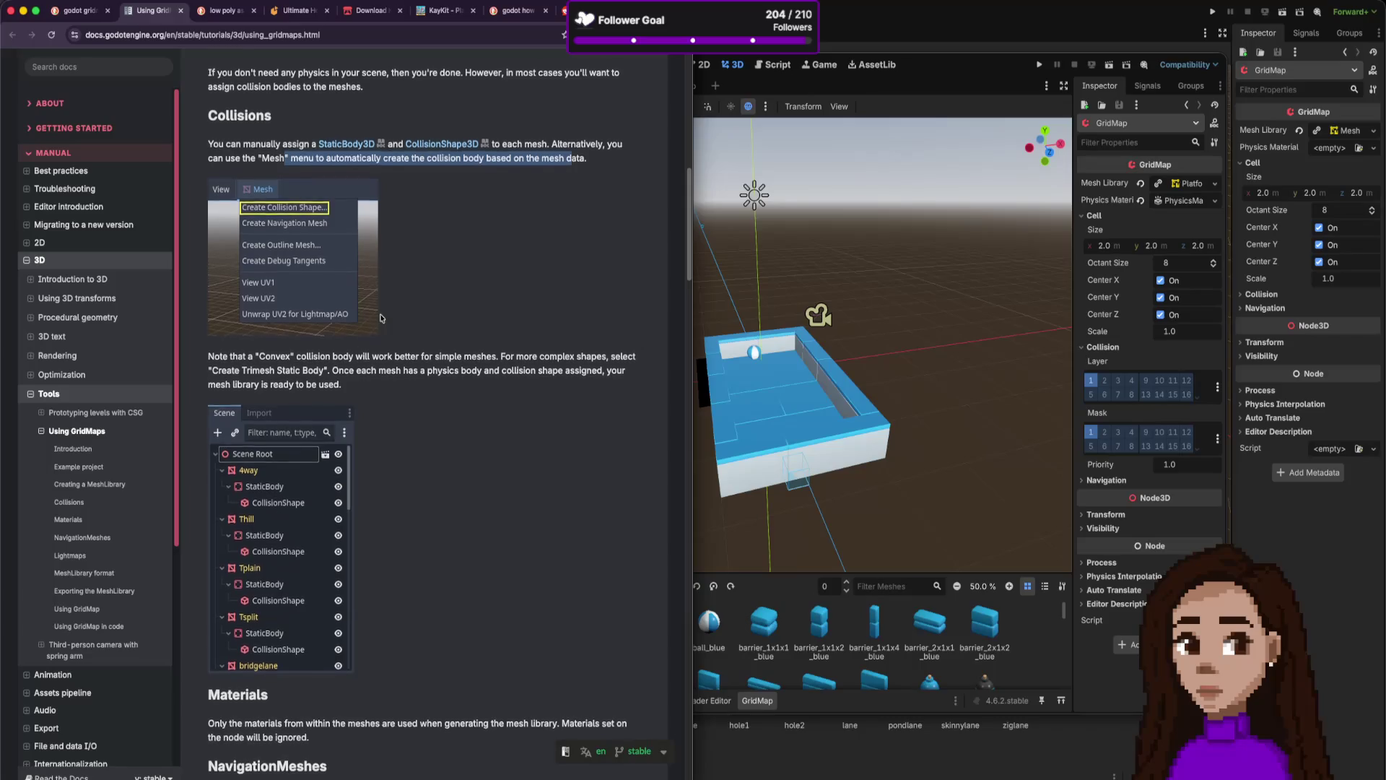
pyautogui.scroll(8, 381, 344)
pyautogui.scroll(4, 381, 341)
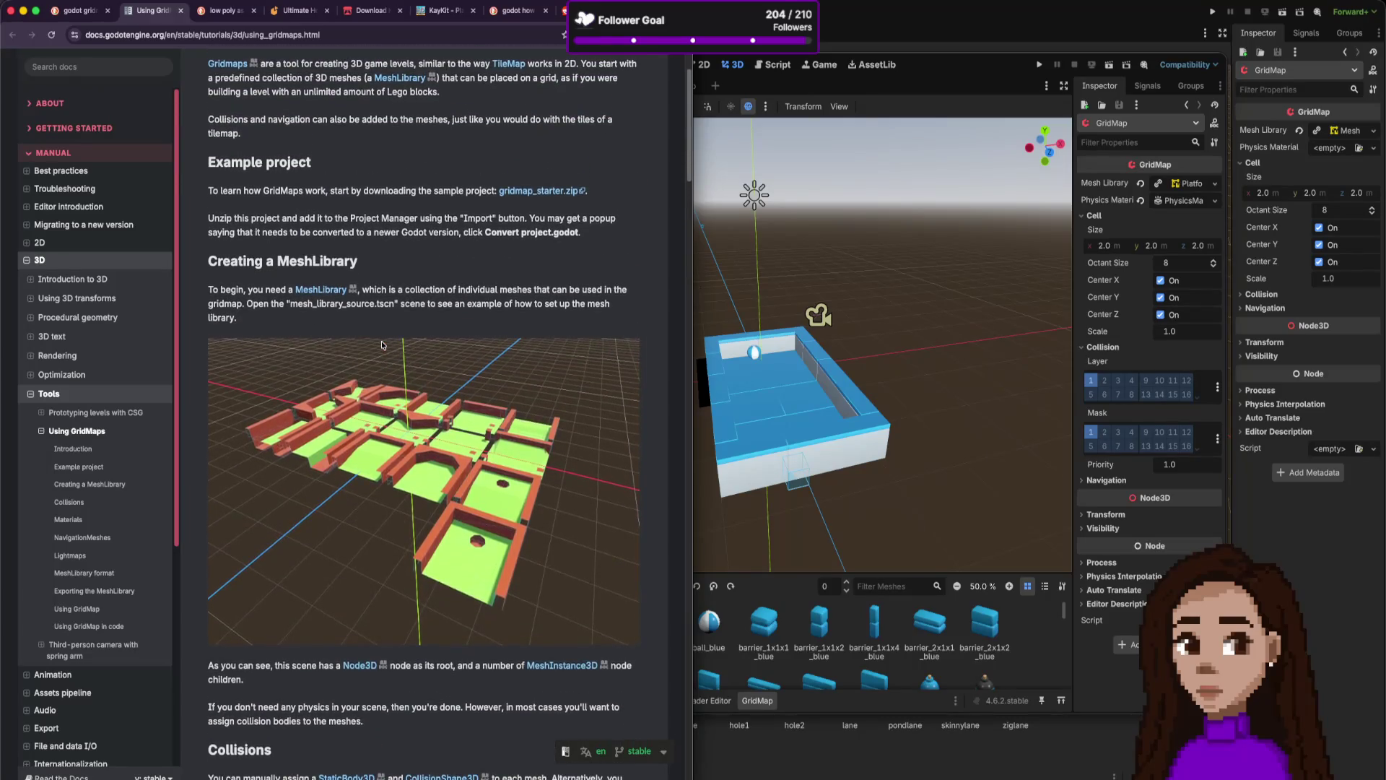
pyautogui.scroll(-5, 381, 340)
pyautogui.scroll(3, 381, 344)
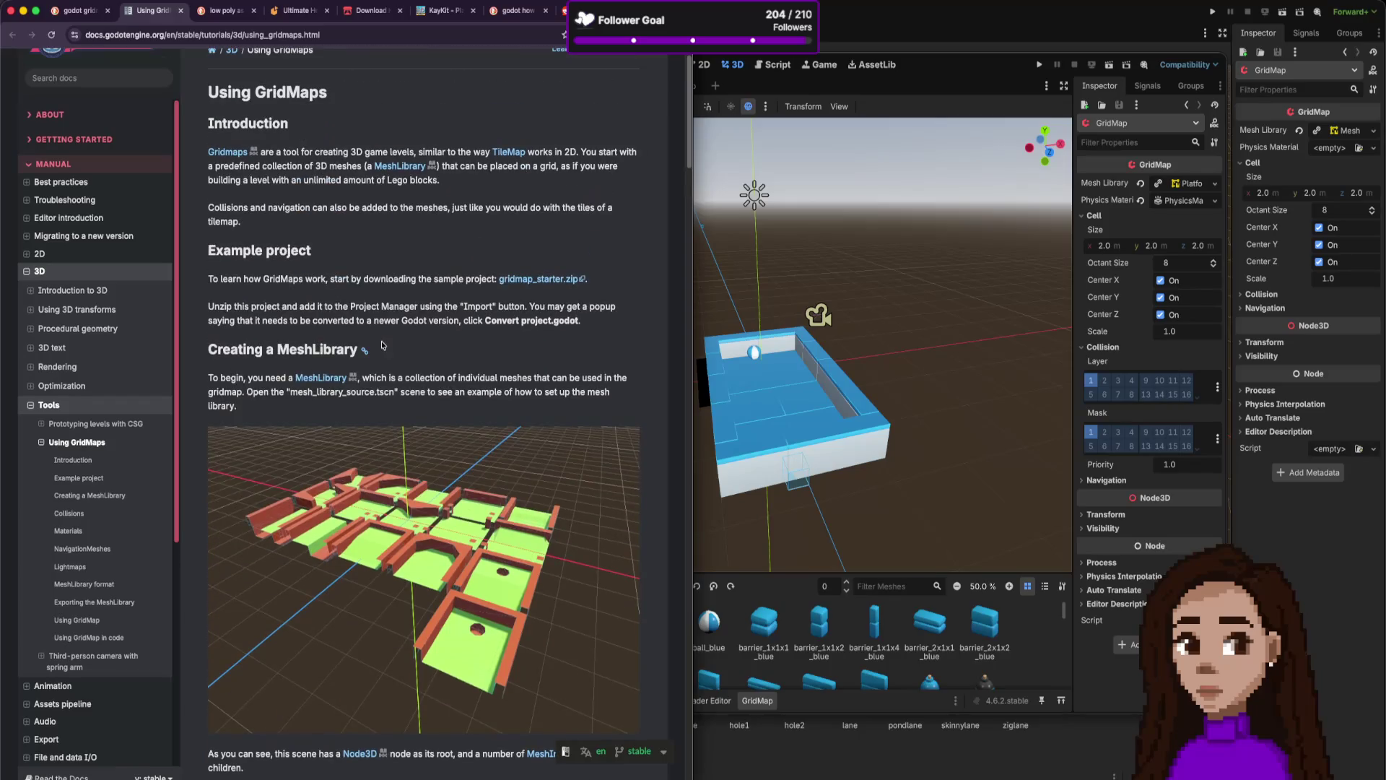
pyautogui.scroll(2, 381, 340)
pyautogui.scroll(-5, 381, 340)
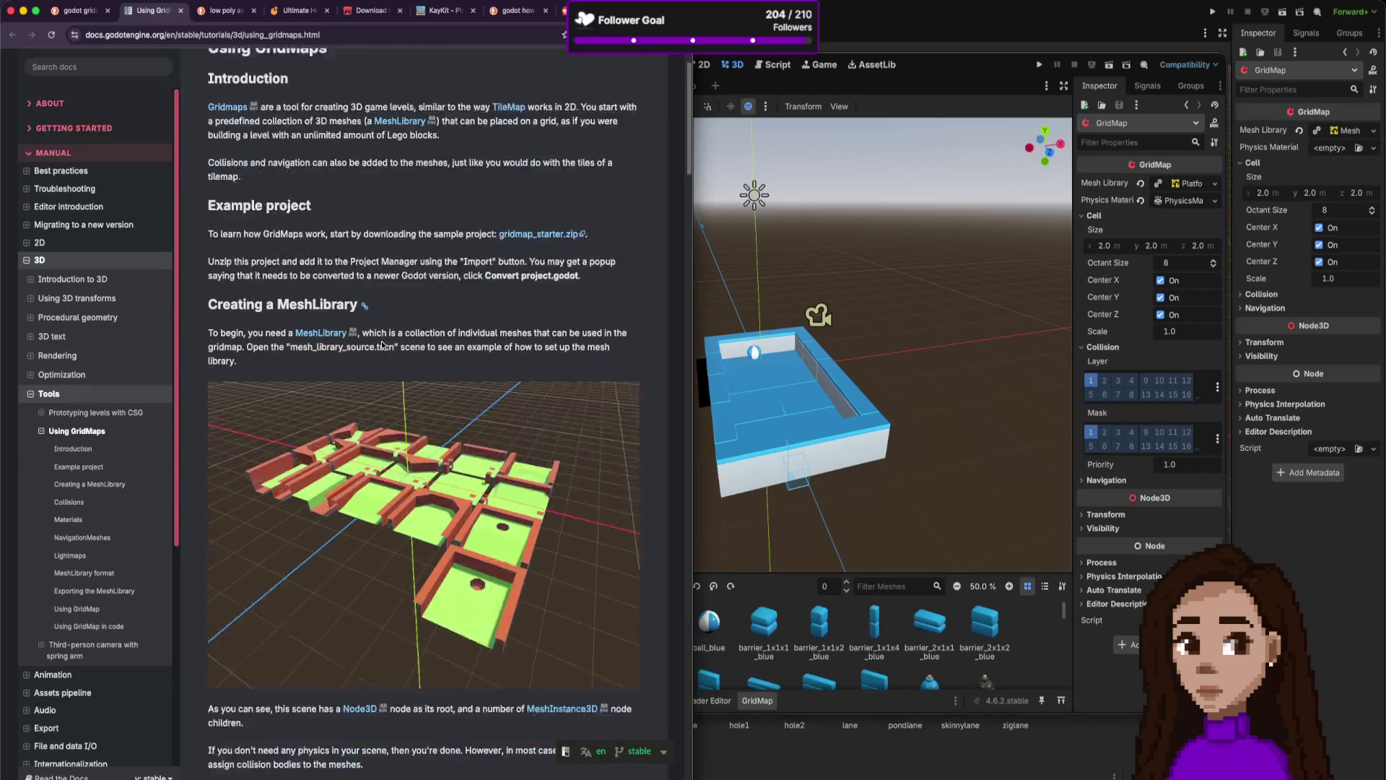
pyautogui.scroll(-10, 382, 344)
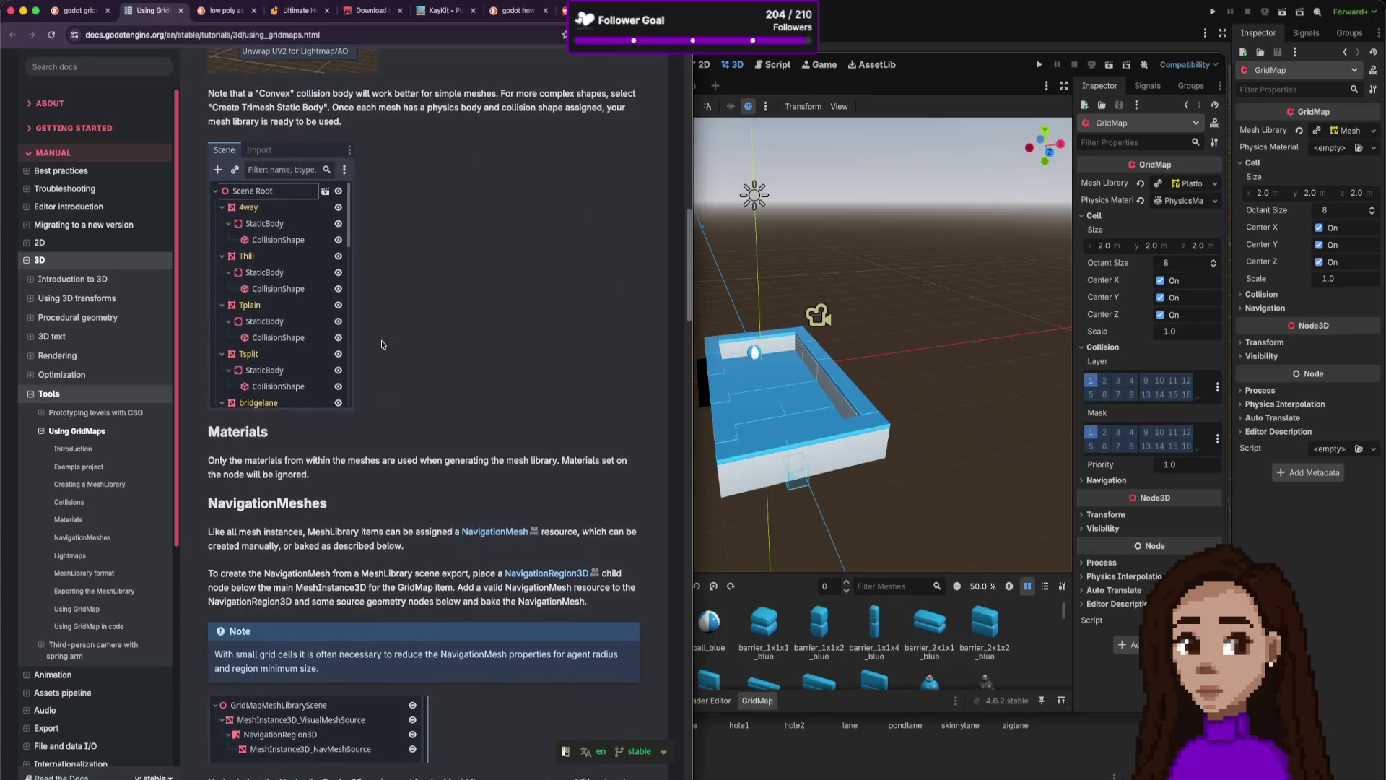
pyautogui.scroll(-6, 381, 344)
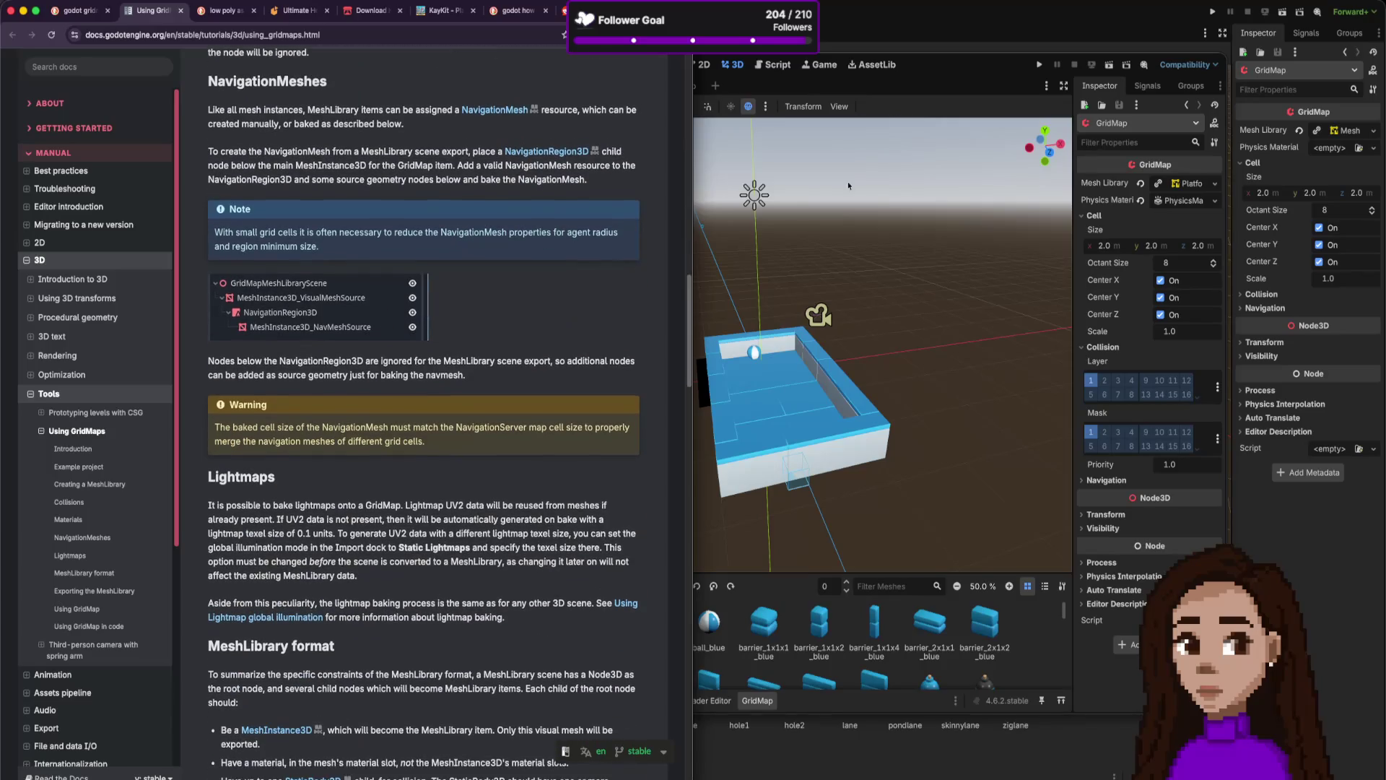
pyautogui.click(934, 75)
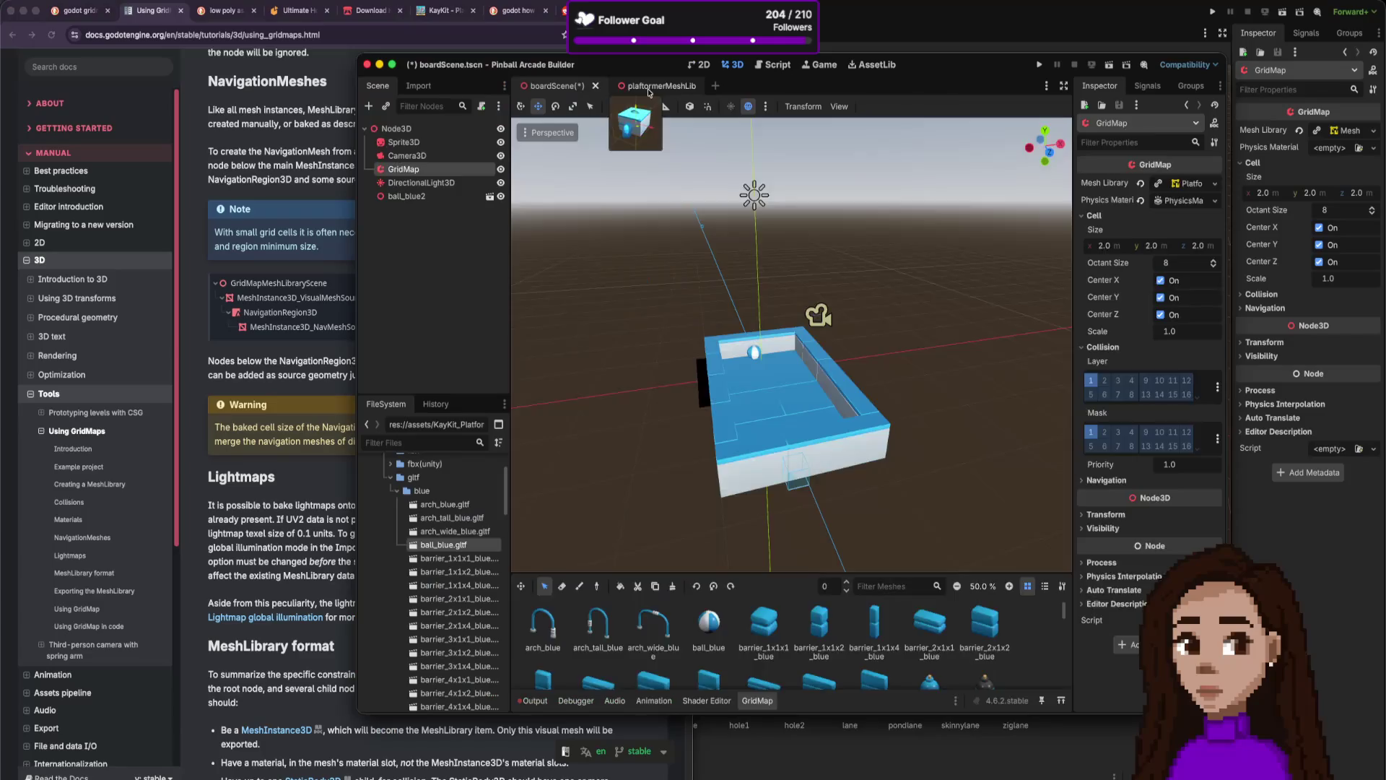
# Inspect arch_blue2, barrier_1x1x1_blue2 and arch_tall_blue2 in platformerMeshLib, comparing against boardScene.
pyautogui.click(646, 86)
pyautogui.click(426, 141)
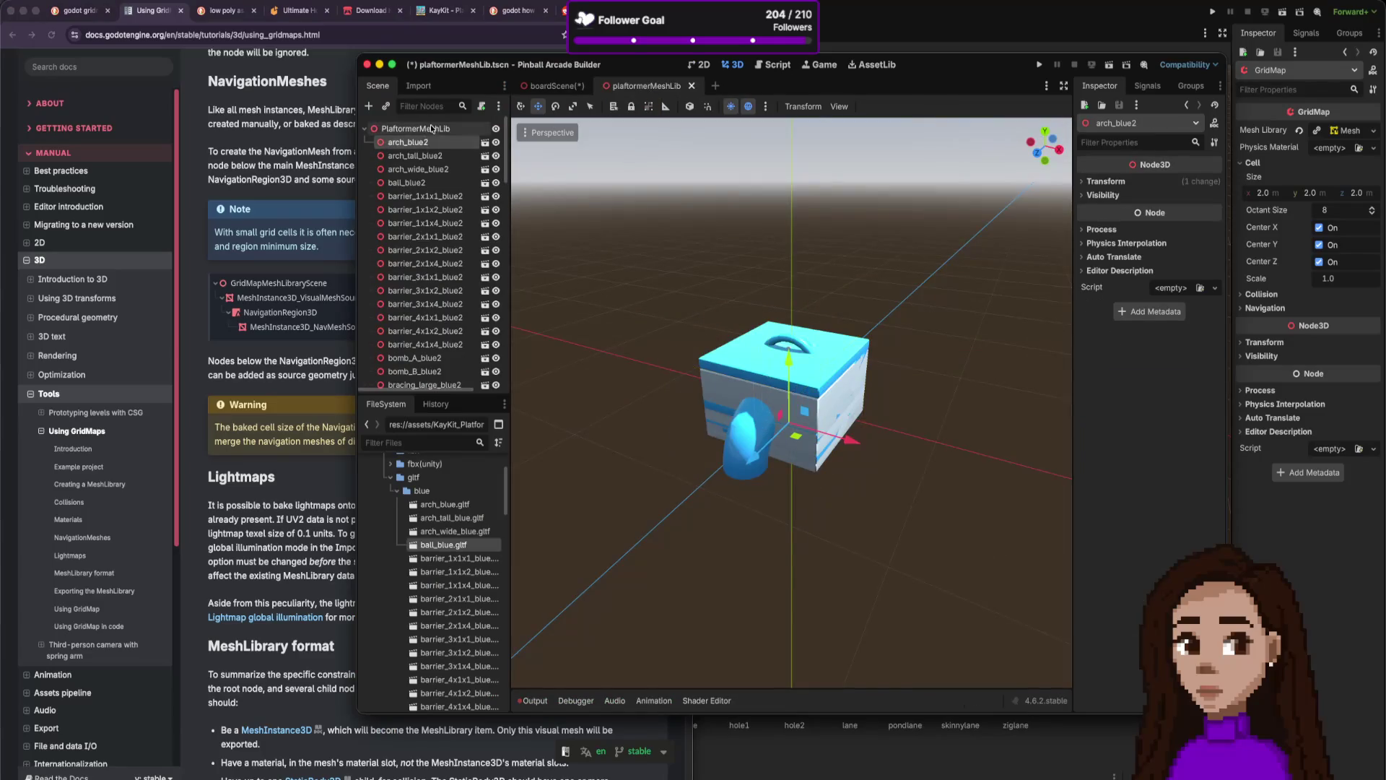
pyautogui.click(426, 196)
pyautogui.click(429, 154)
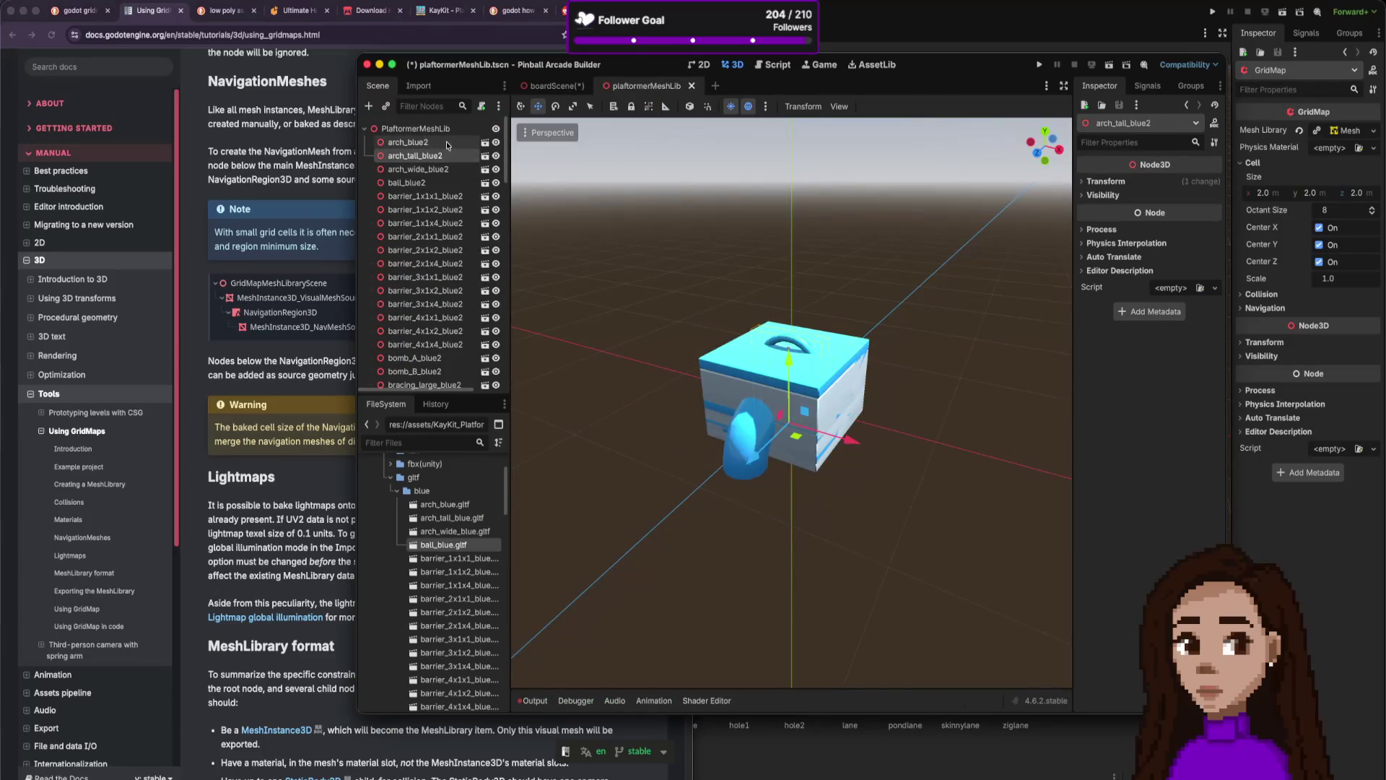
pyautogui.click(430, 141)
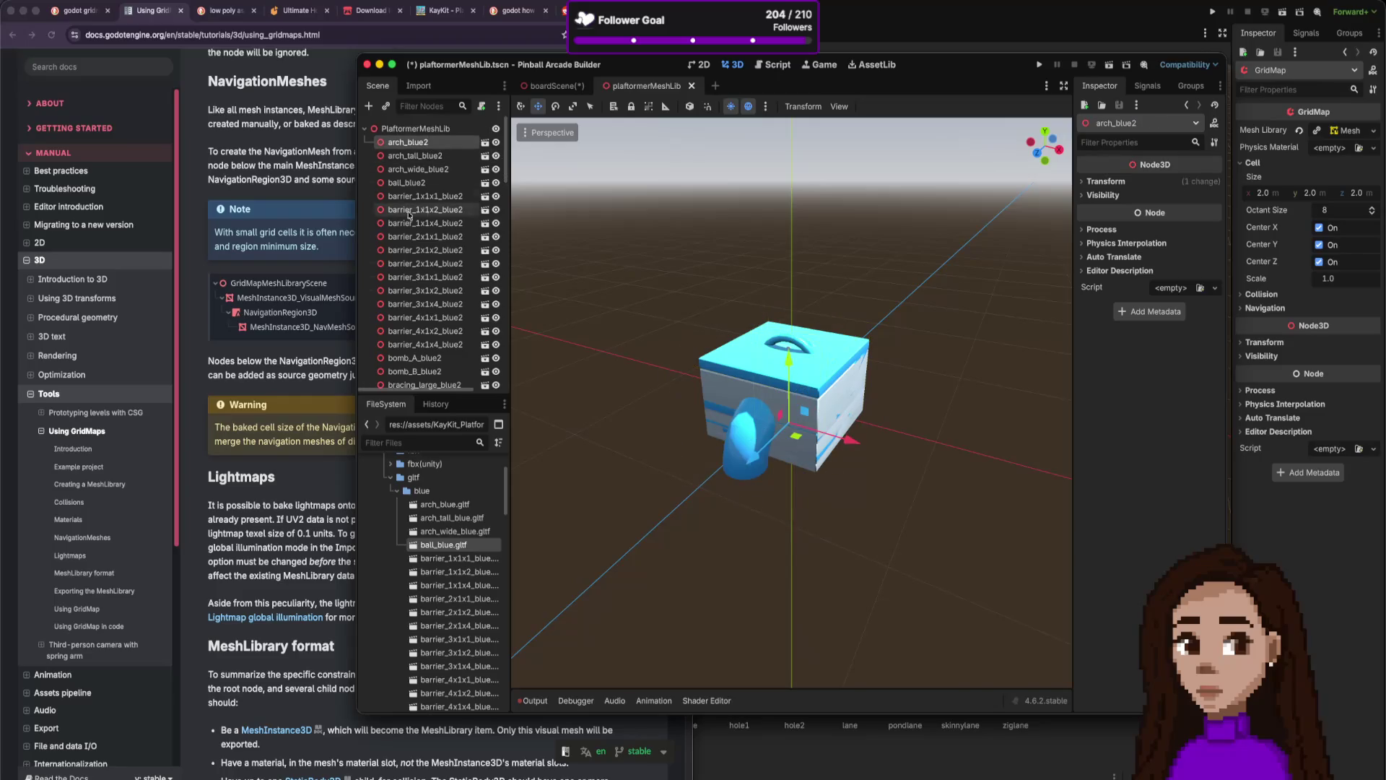
pyautogui.click(550, 88)
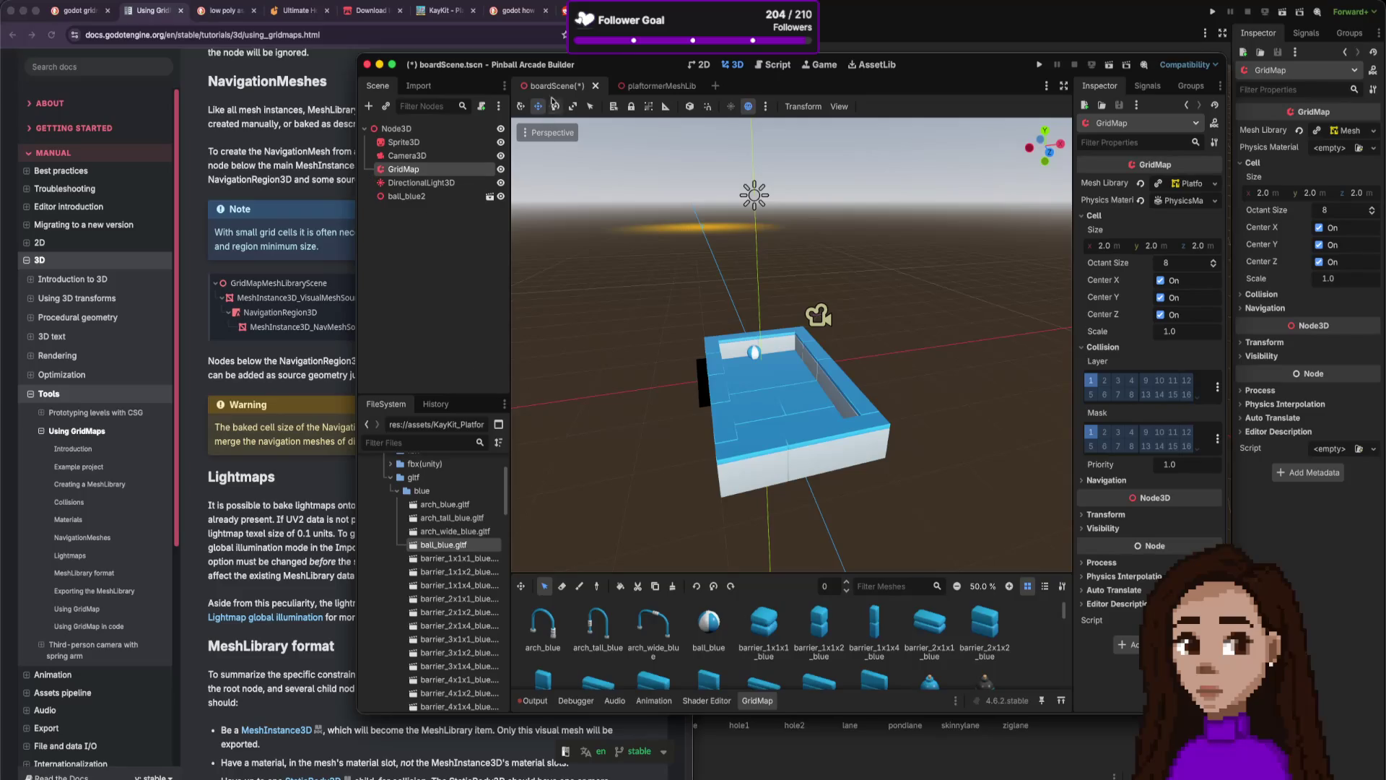
pyautogui.click(647, 87)
# Check actions for barrier_1x1x4_blue2 and select the blue pipe piece in the viewport.
pyautogui.rightClick(426, 224)
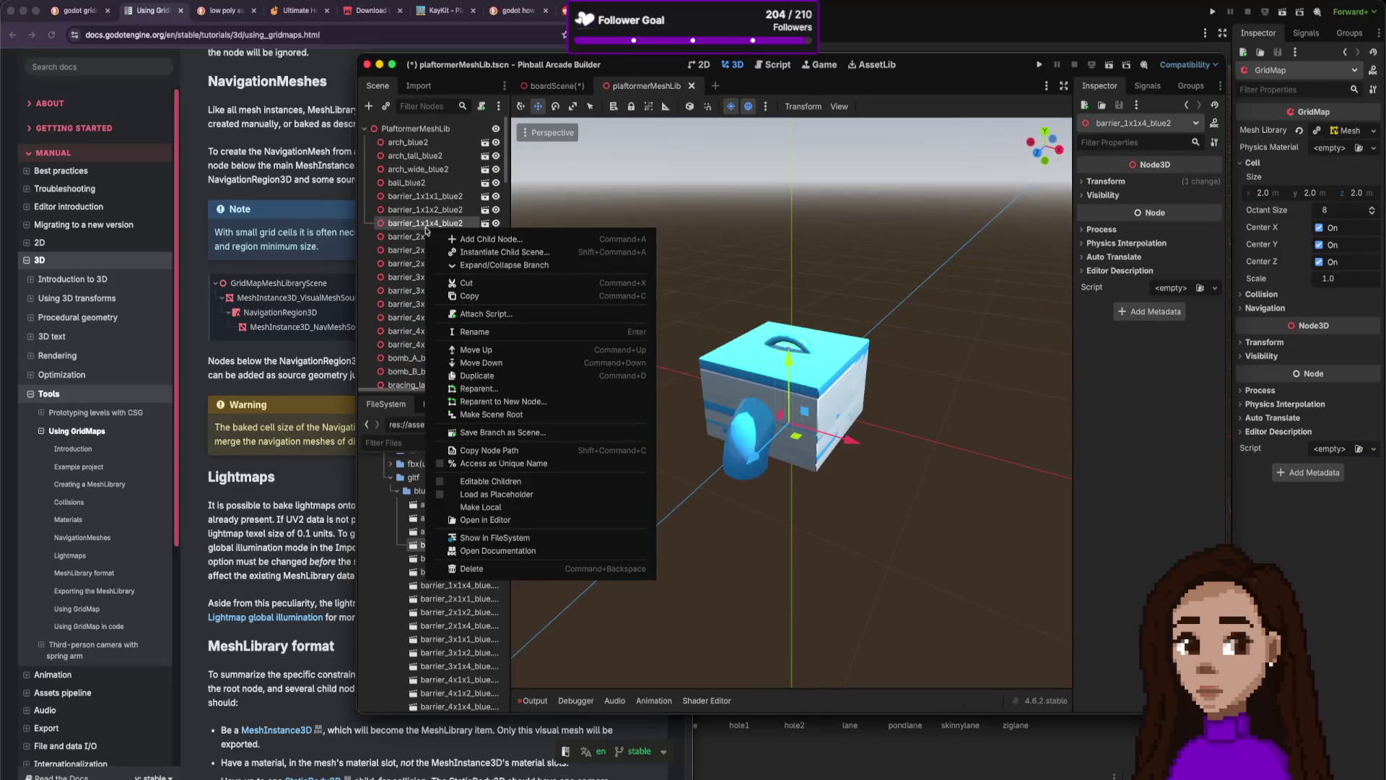
pyautogui.click(418, 228)
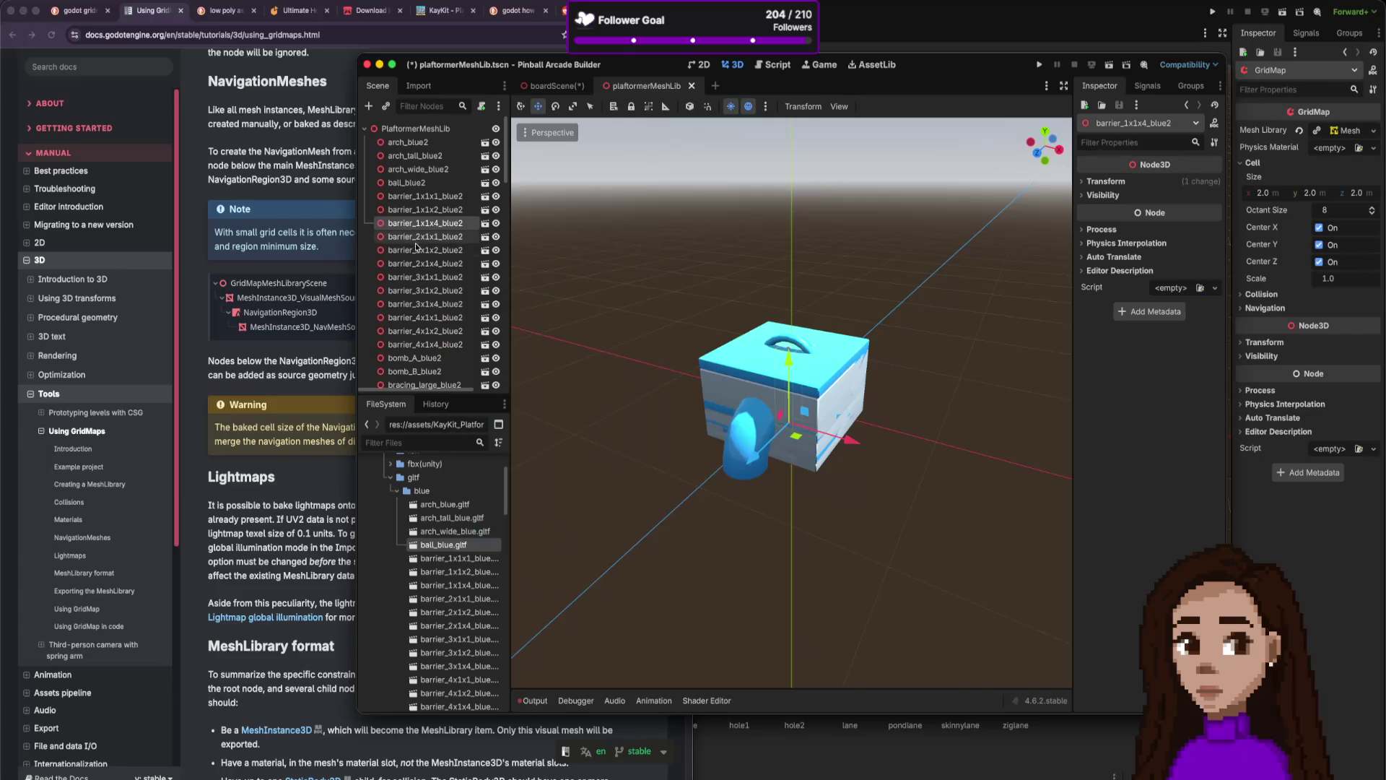
pyautogui.click(747, 412)
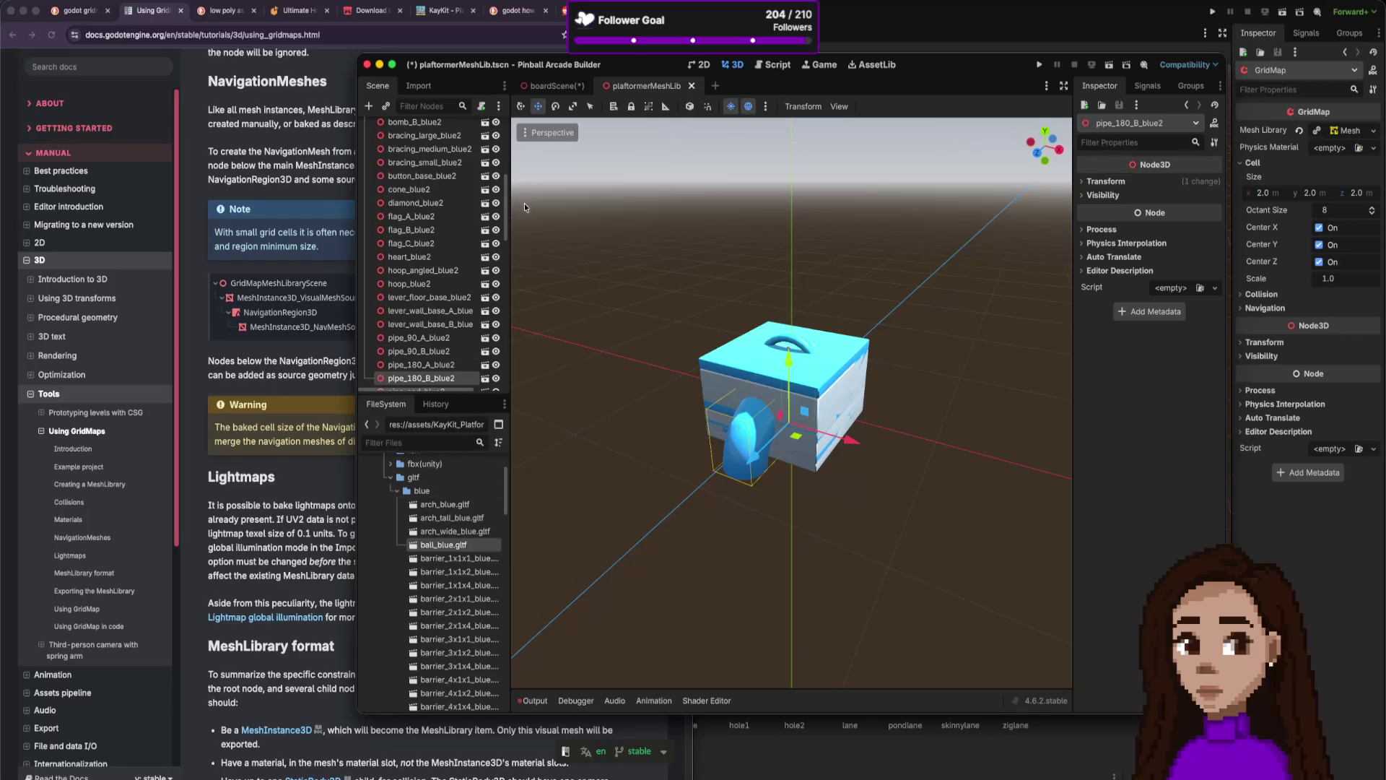
pyautogui.scroll(5, 422, 210)
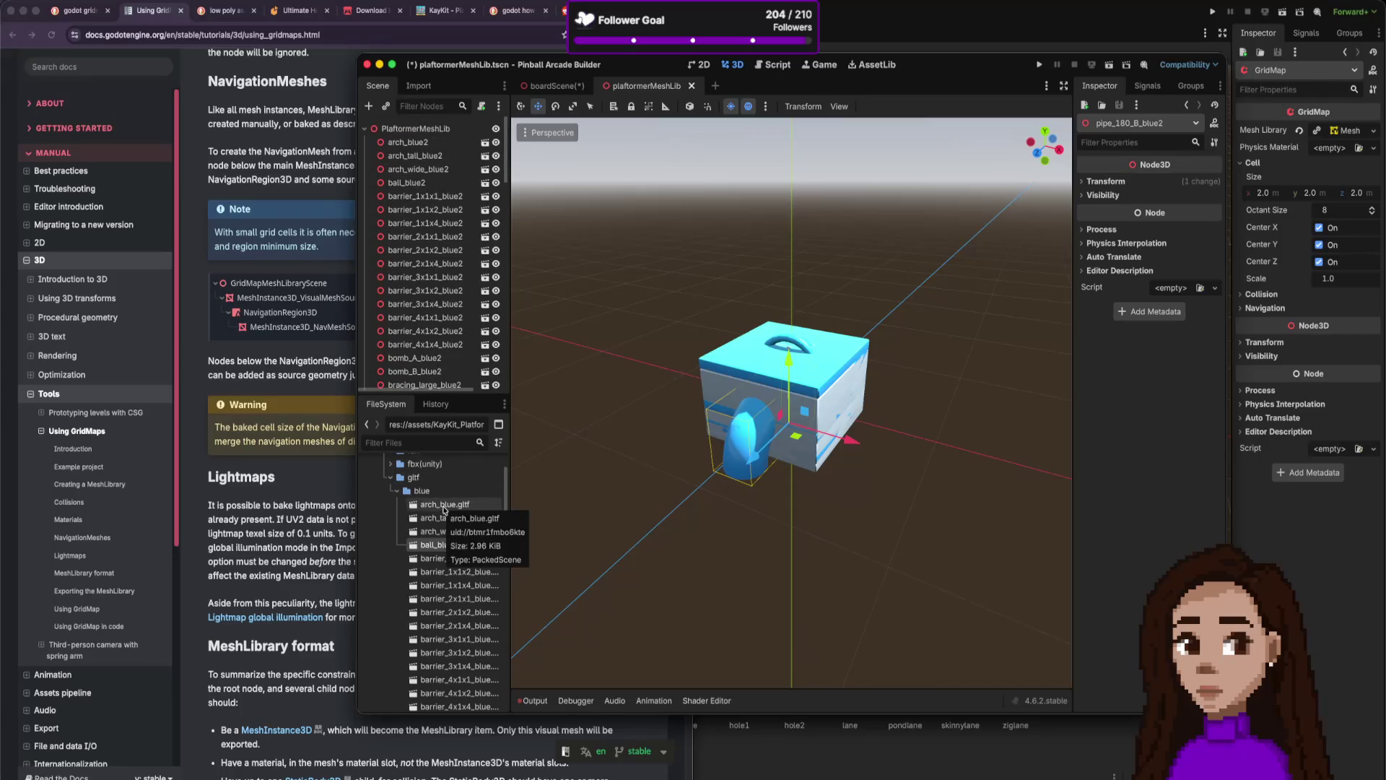
# Review file actions for arch_blue.gltf and select the barrier_3x1x1_blue file in FileSystem.
pyautogui.rightClick(444, 506)
pyautogui.click(433, 566)
pyautogui.click(439, 639)
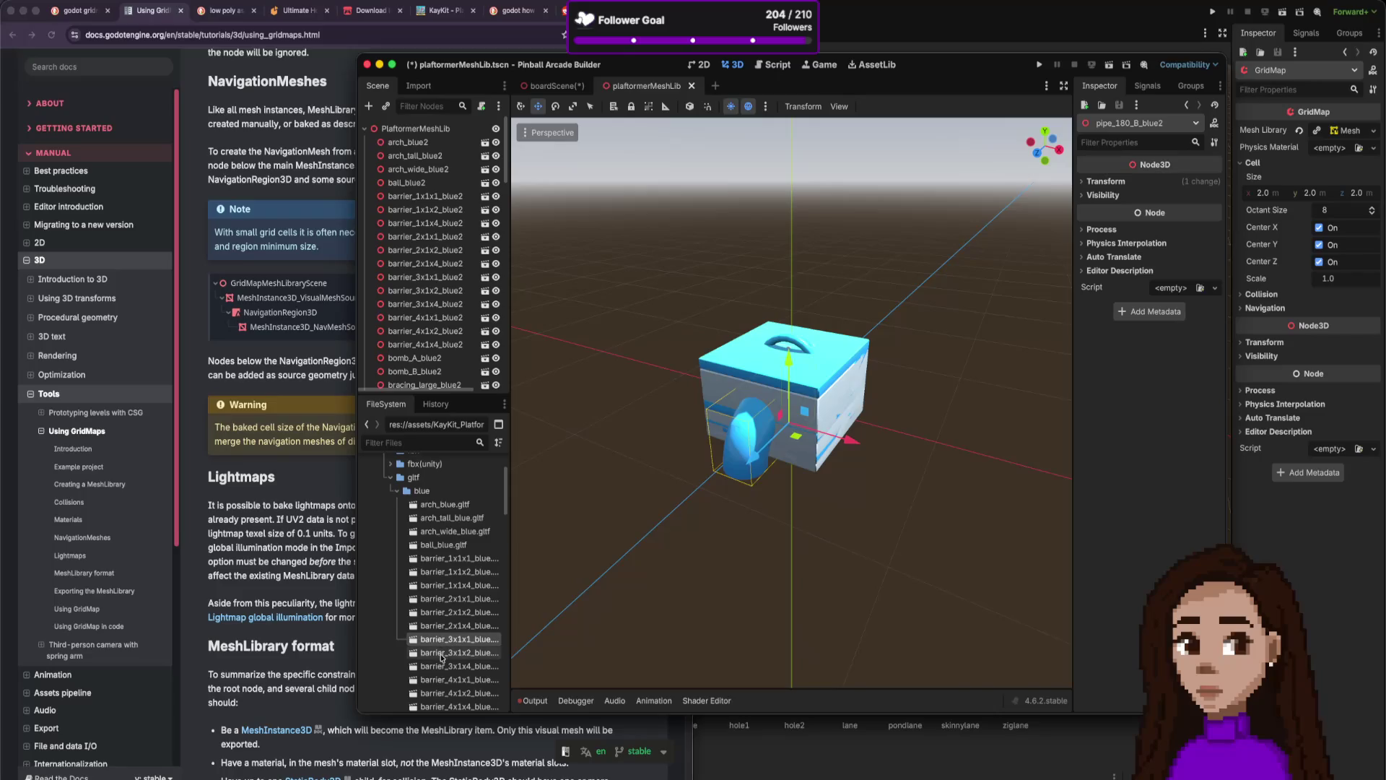
pyautogui.scroll(-3, 441, 632)
pyautogui.scroll(5, 441, 614)
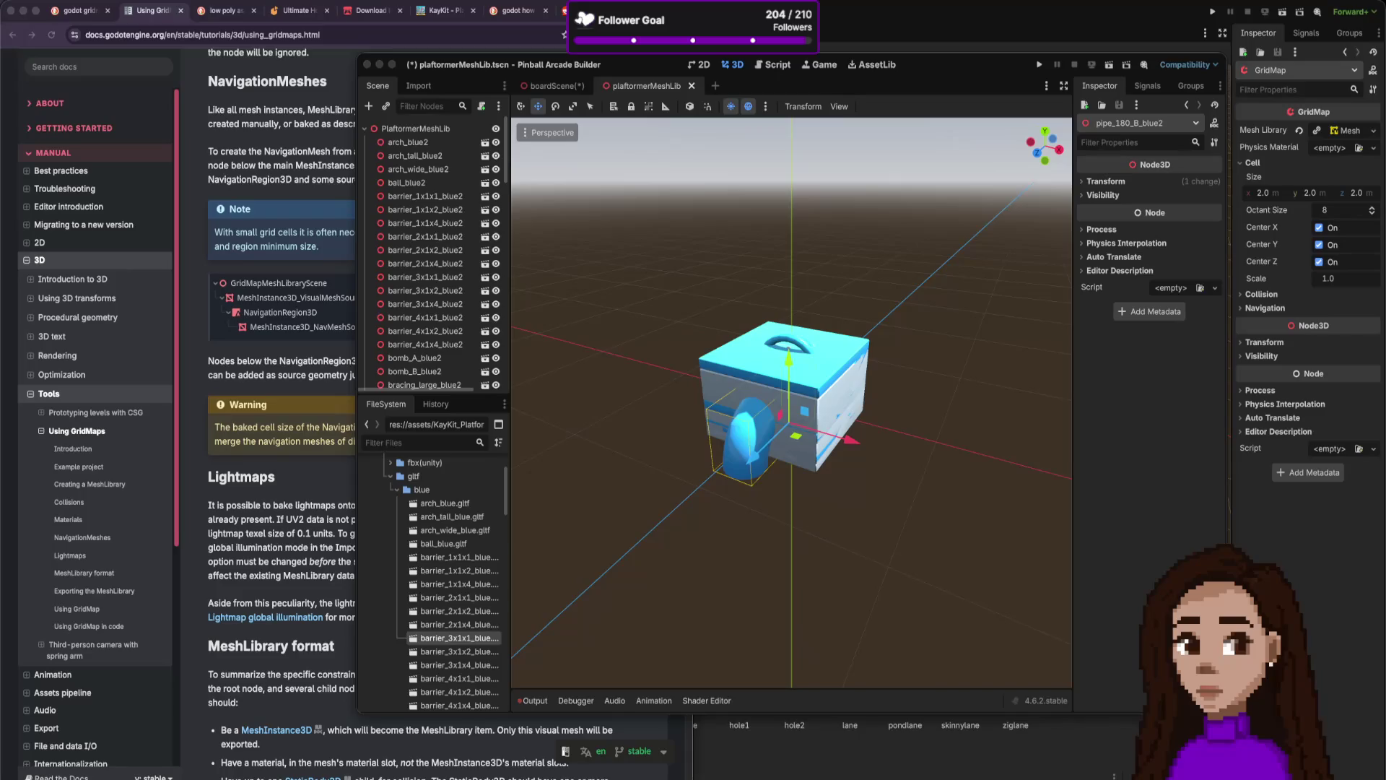
# Compare the GridMap docs with Godot once more, then open a new browser tab.
pyautogui.press('super+Tab')
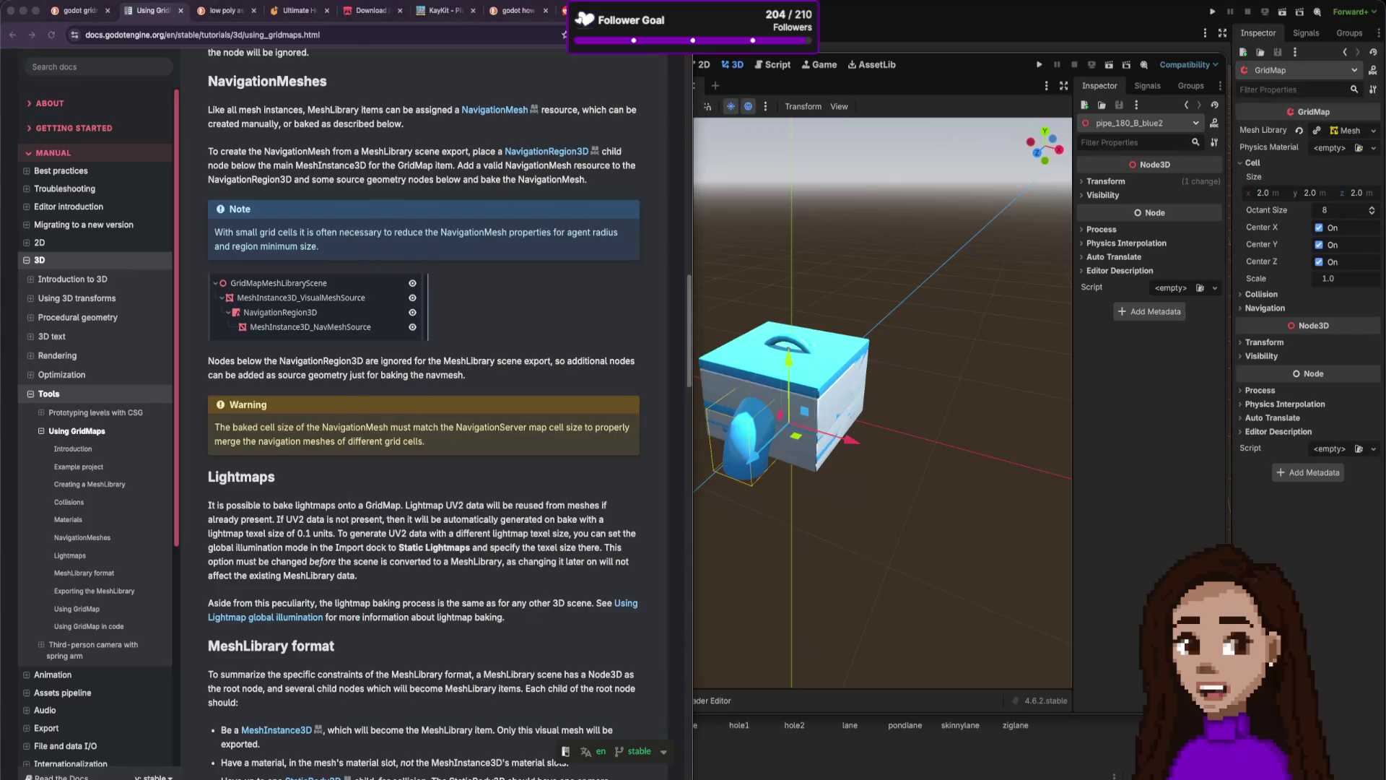
pyautogui.press('super+Tab')
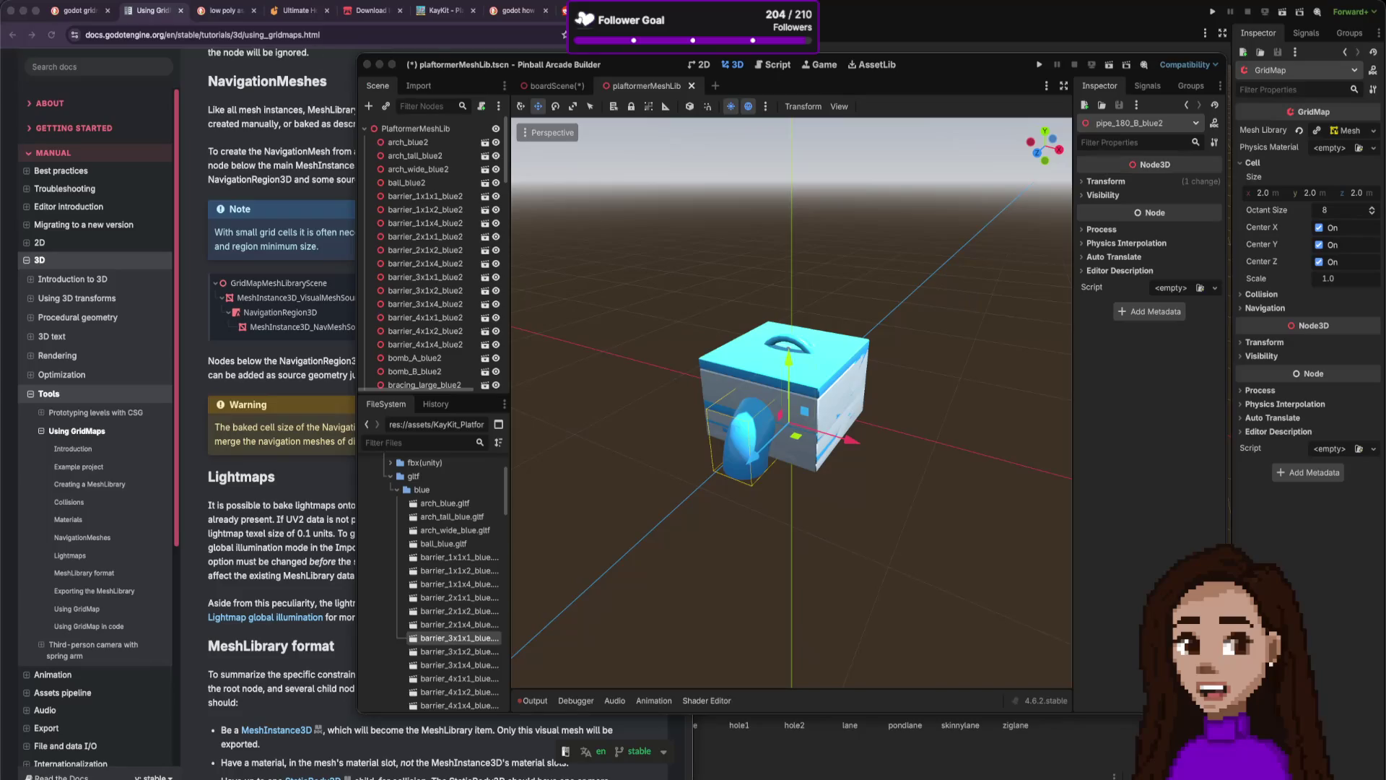
pyautogui.press('super+t')
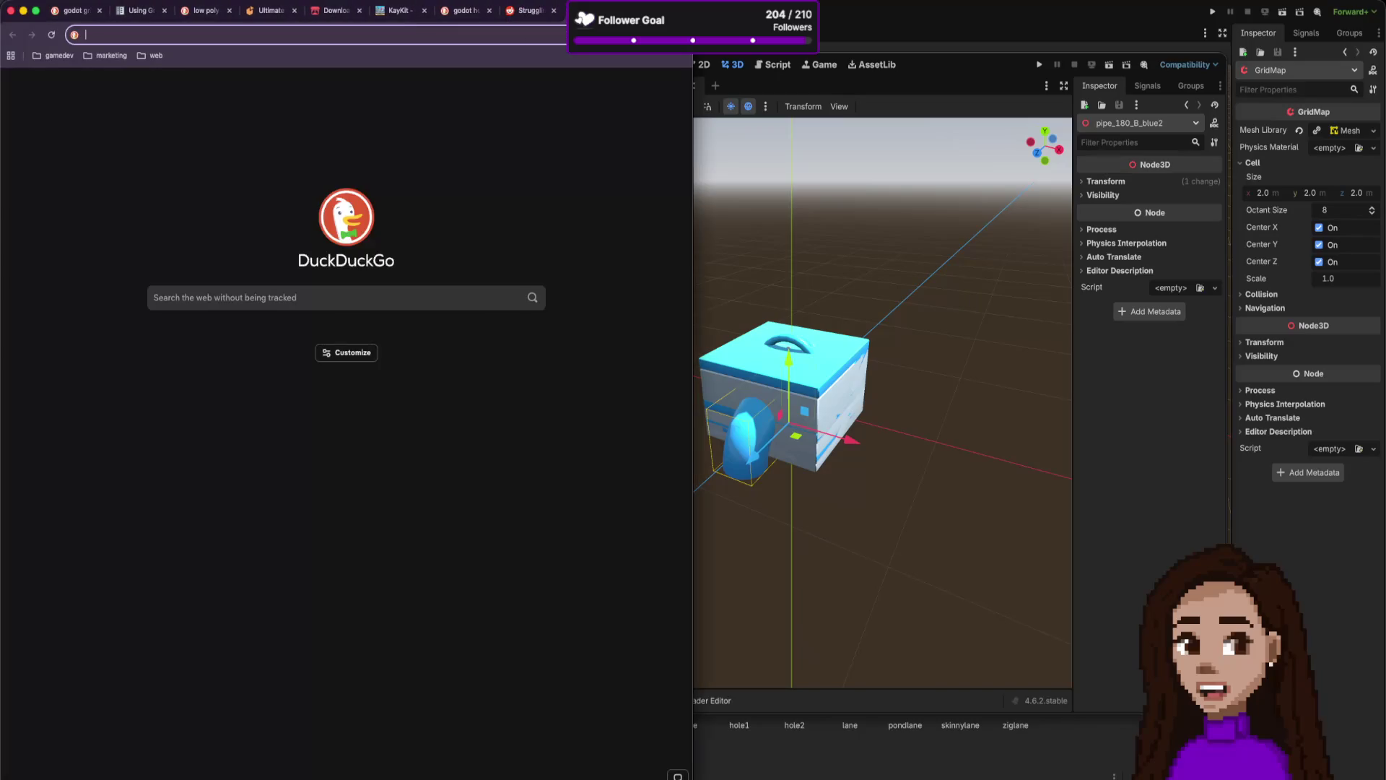
# Load the Capyvarias Steam store page from the 'stea' suggestion and highlight its description.
pyautogui.write('steamworks')
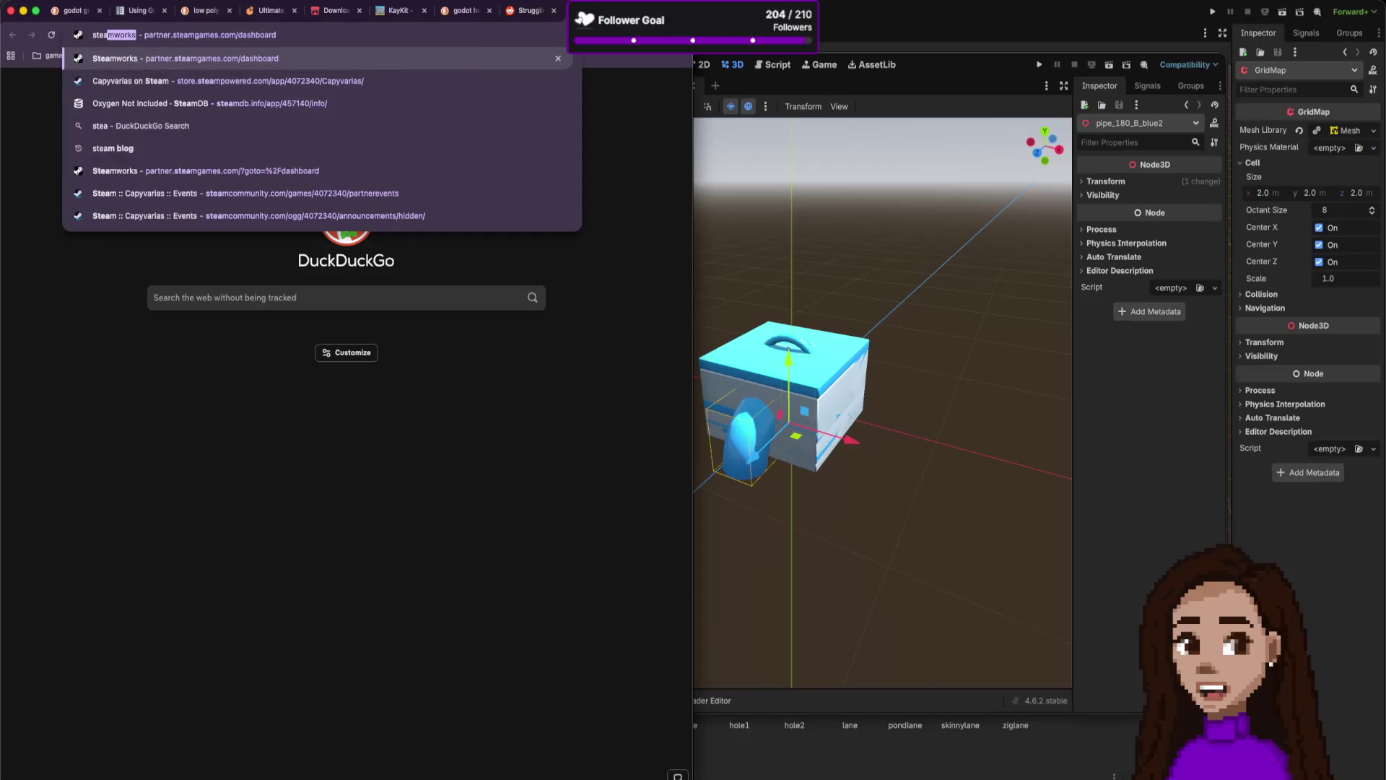
pyautogui.press('Down')
pyautogui.press('Return')
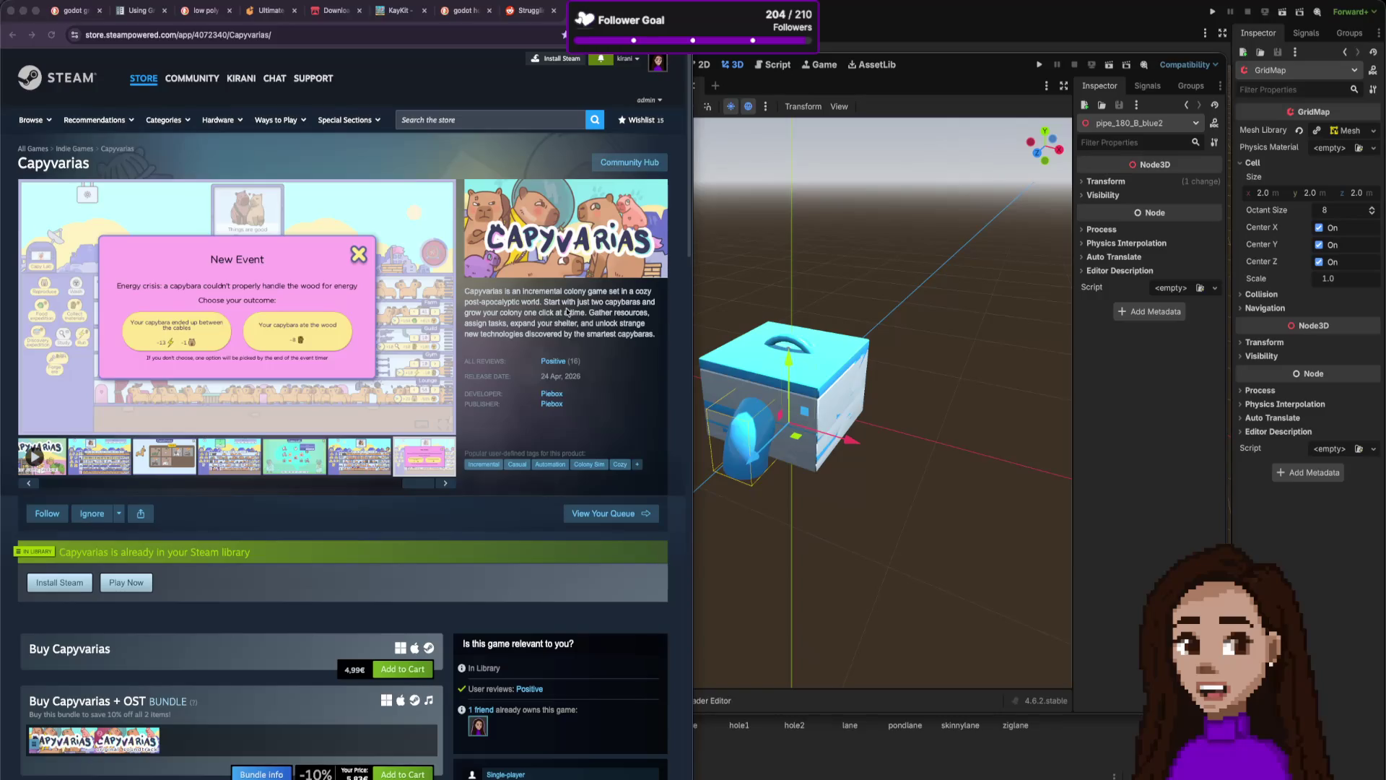
pyautogui.moveTo(538, 301); pyautogui.dragTo(543, 311)
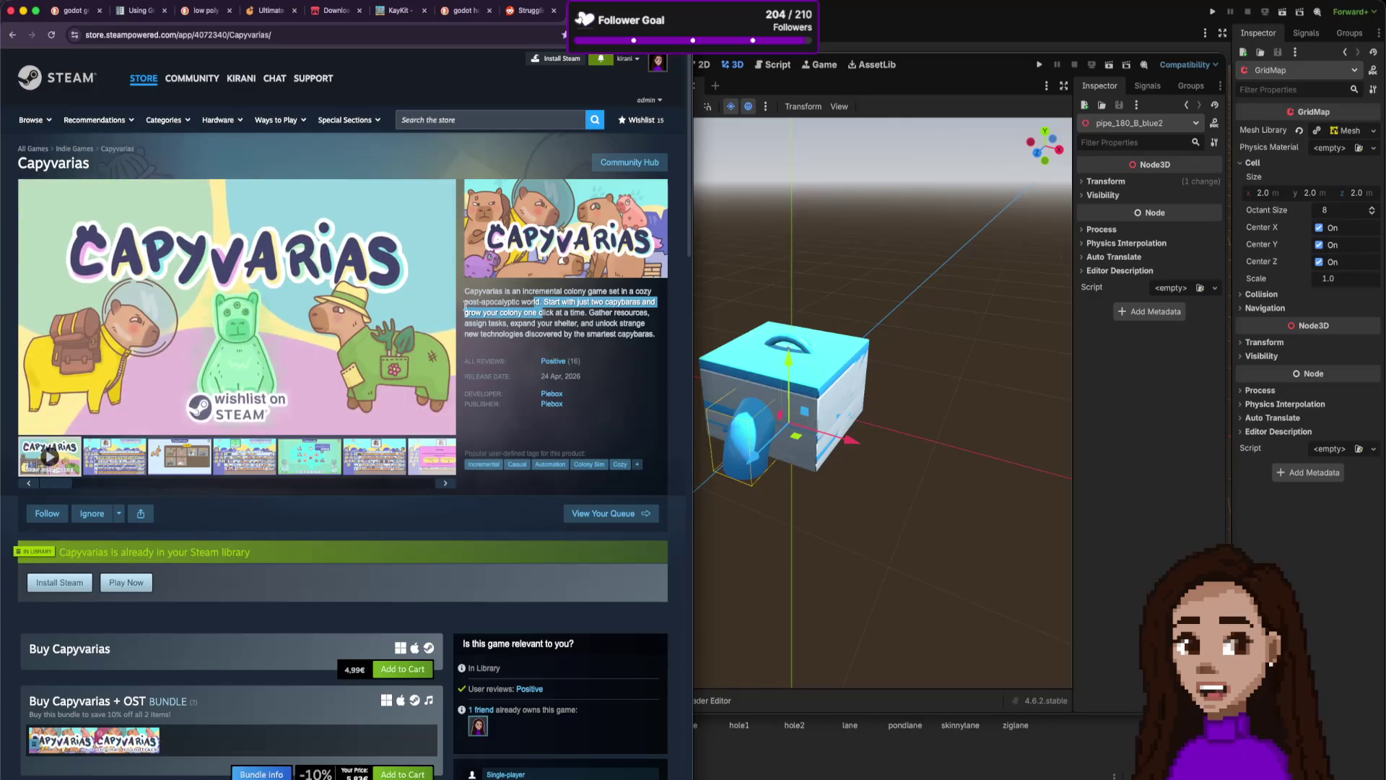
# View the sixth, fourth and seventh Capyvarias screenshots, then open a new browser tab.
pyautogui.click(353, 462)
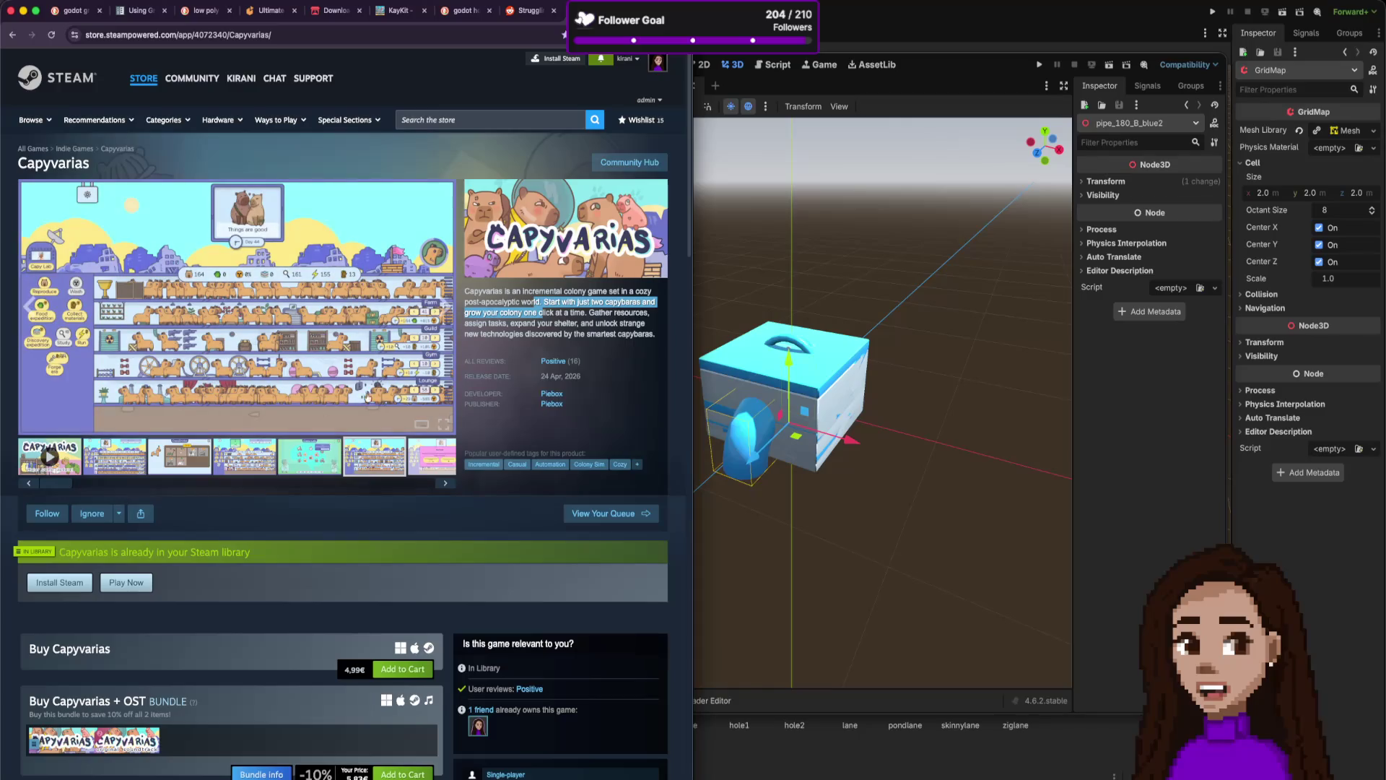
pyautogui.click(259, 468)
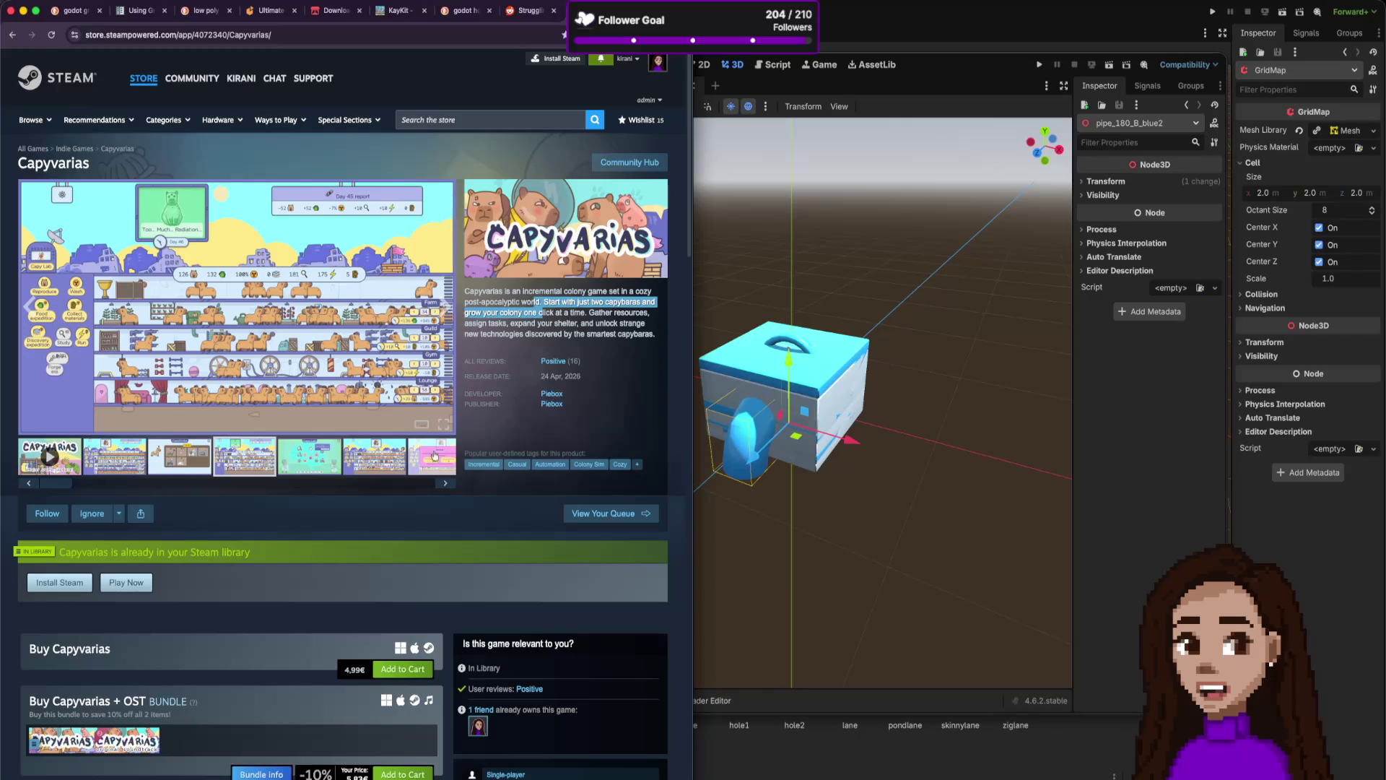
pyautogui.click(440, 464)
pyautogui.click(349, 462)
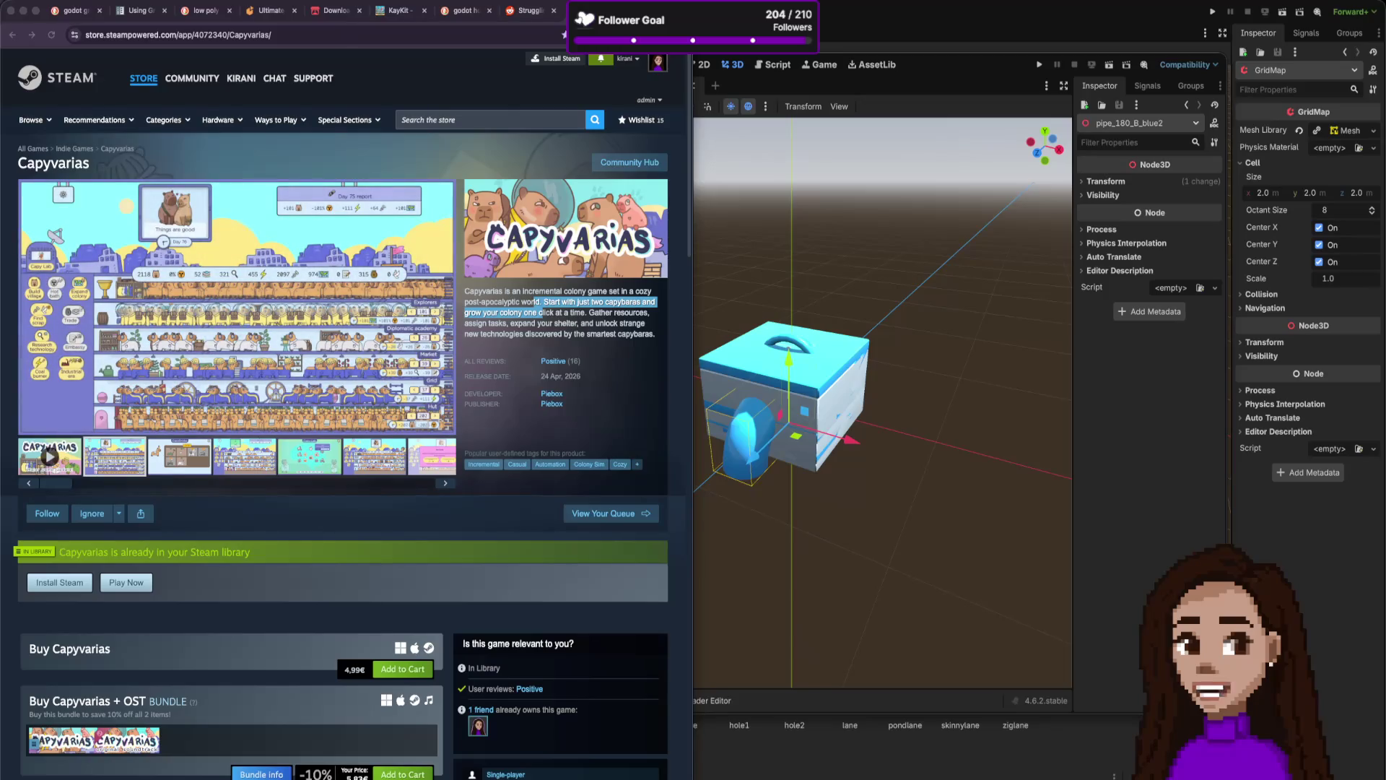
pyautogui.press('super+t')
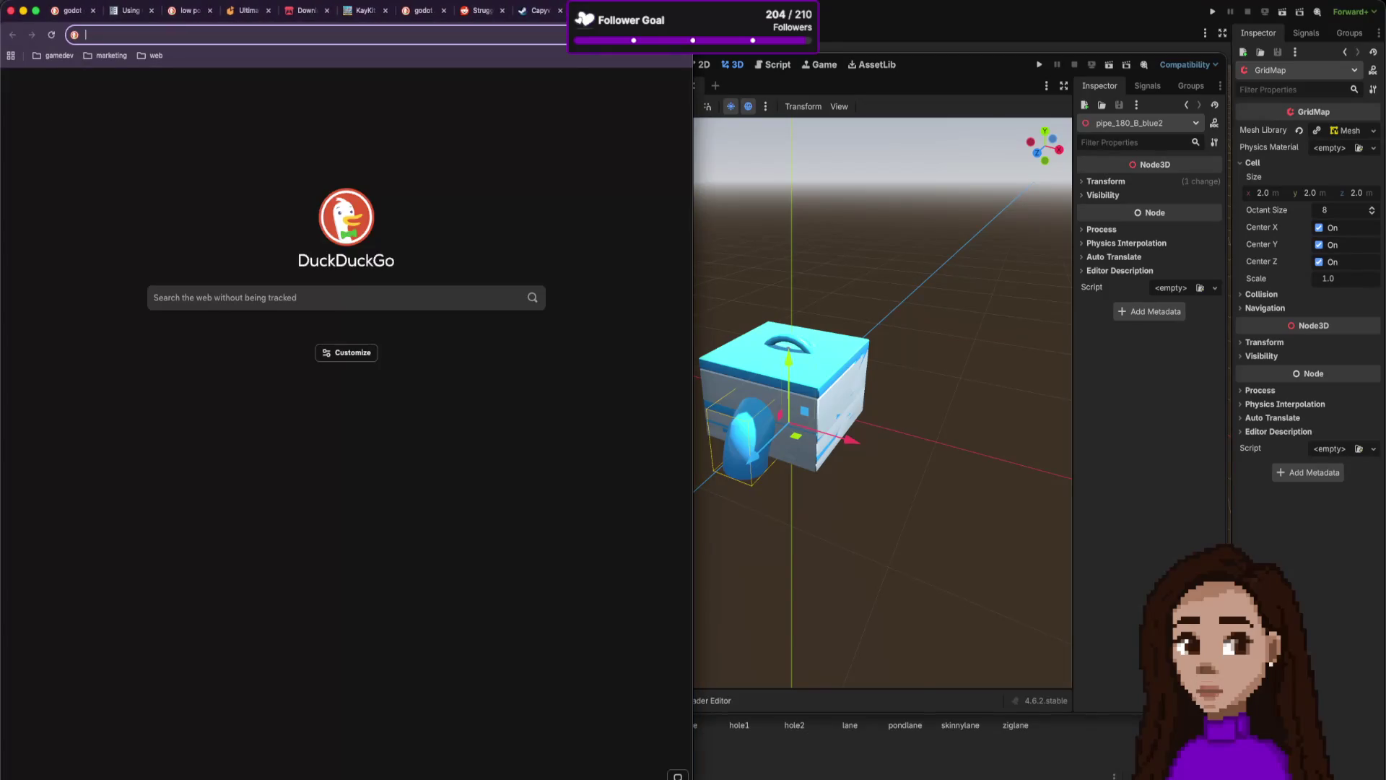
# Go to itch.io via the 'itc' suggestion and open My library.
pyautogui.write('itch.io')
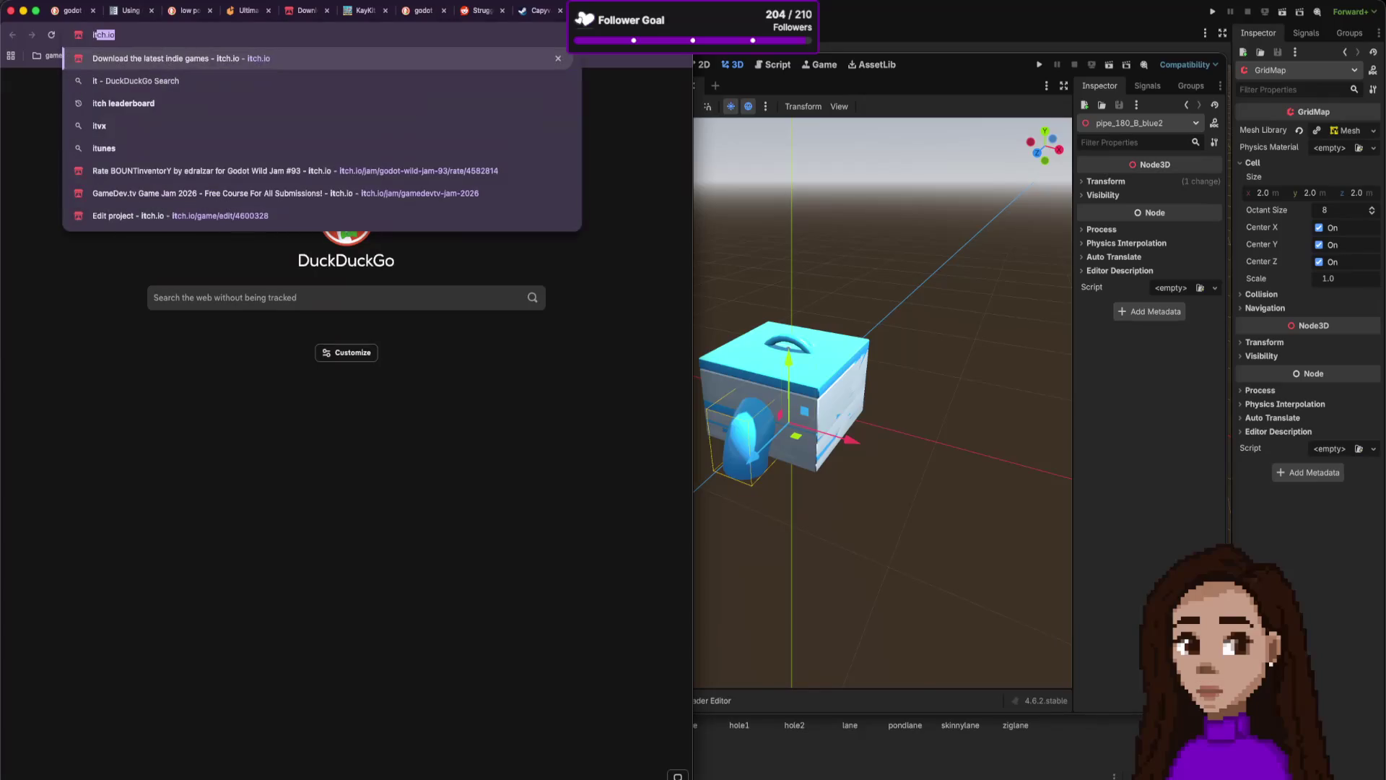
pyautogui.press('Return')
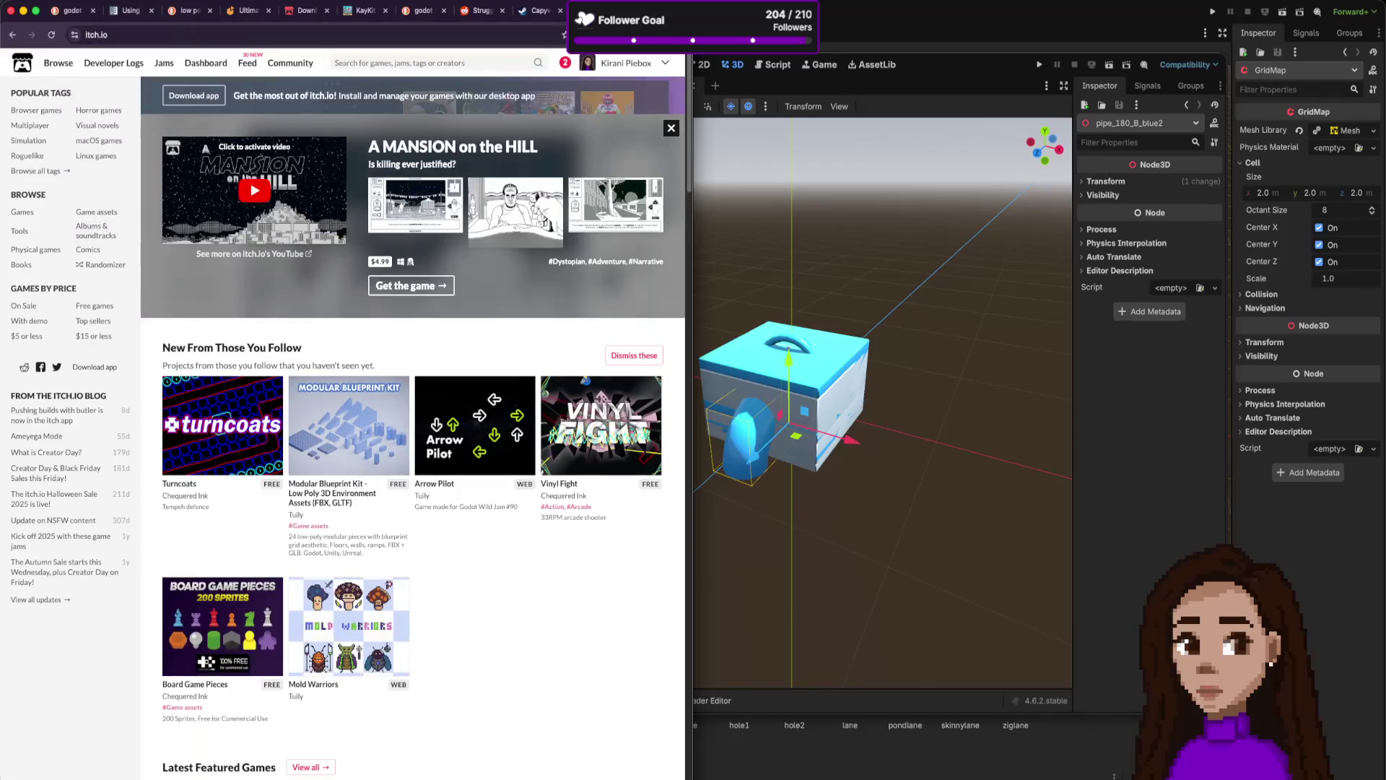
pyautogui.click(664, 65)
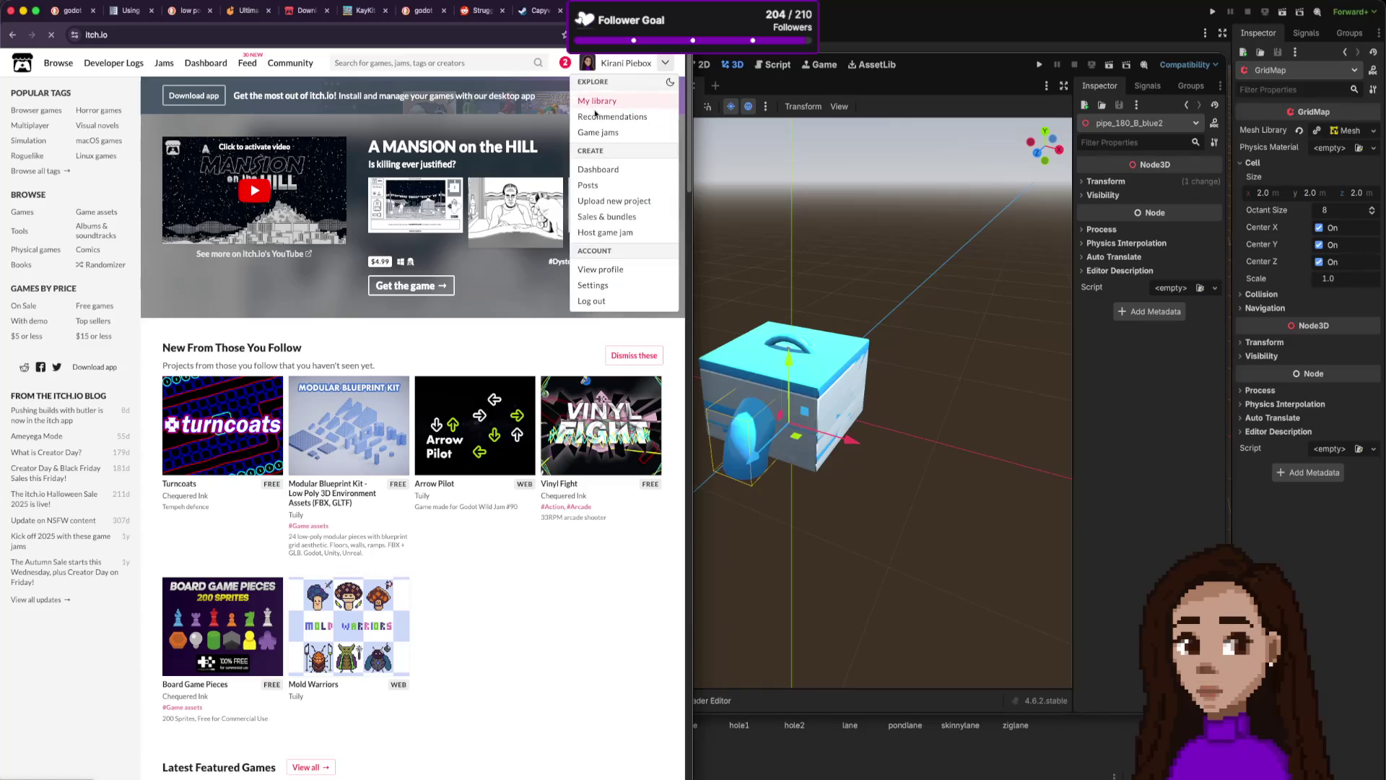
pyautogui.click(628, 101)
# Open the Connect project from the creator Dashboard and run its web build.
pyautogui.click(673, 64)
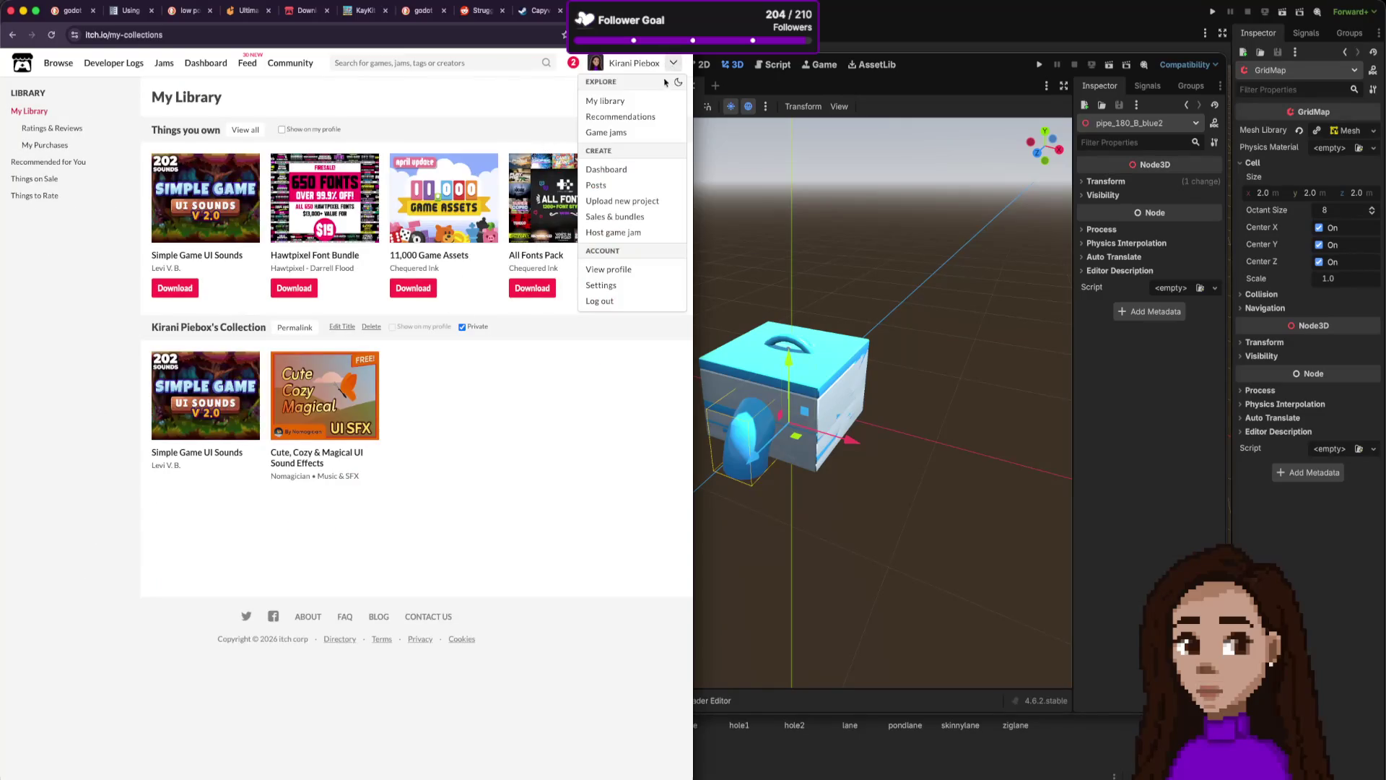
pyautogui.click(626, 177)
pyautogui.click(185, 297)
pyautogui.click(342, 409)
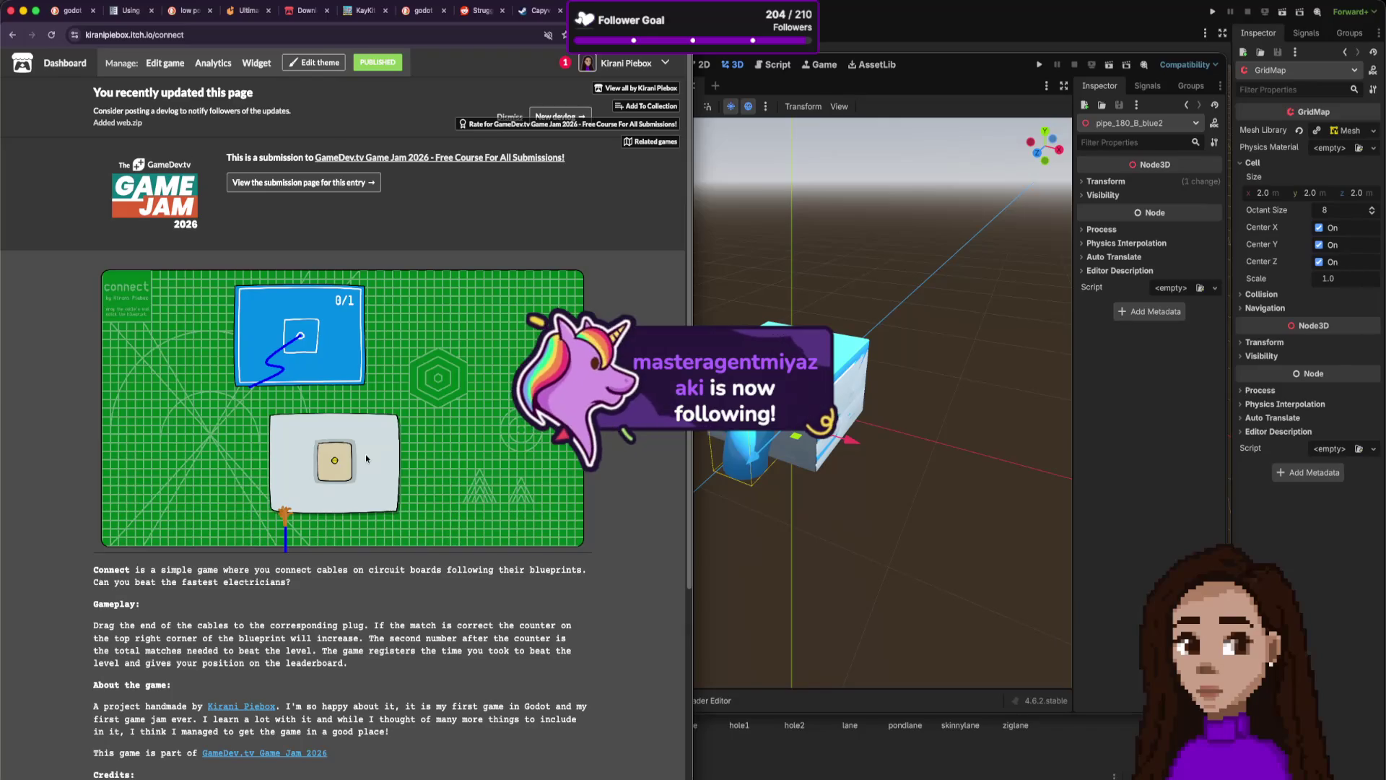
# Solve boards 1 and 2: plug in the orange cable, then the blue and red cables.
pyautogui.moveTo(287, 513); pyautogui.dragTo(335, 462)
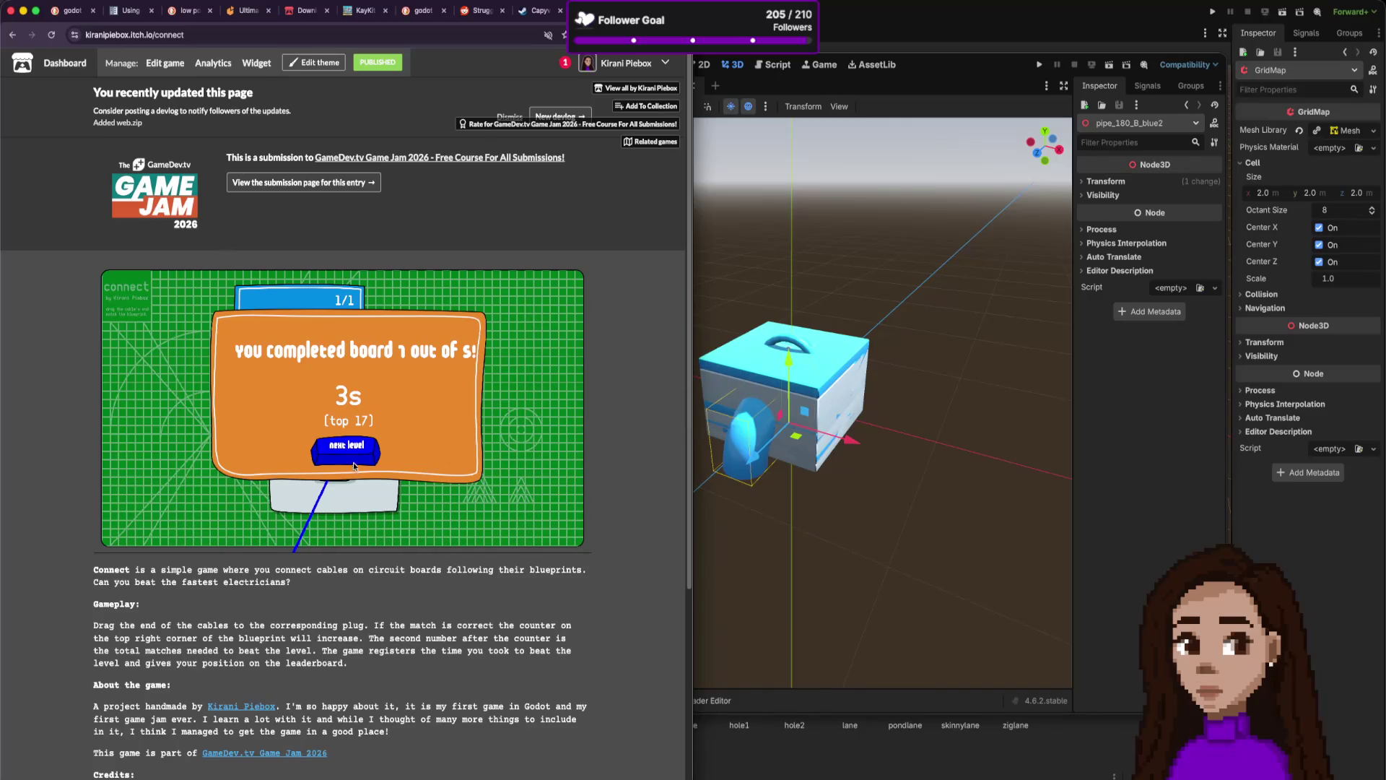
pyautogui.click(354, 462)
pyautogui.moveTo(286, 509); pyautogui.dragTo(325, 469)
pyautogui.moveTo(383, 514); pyautogui.dragTo(344, 468)
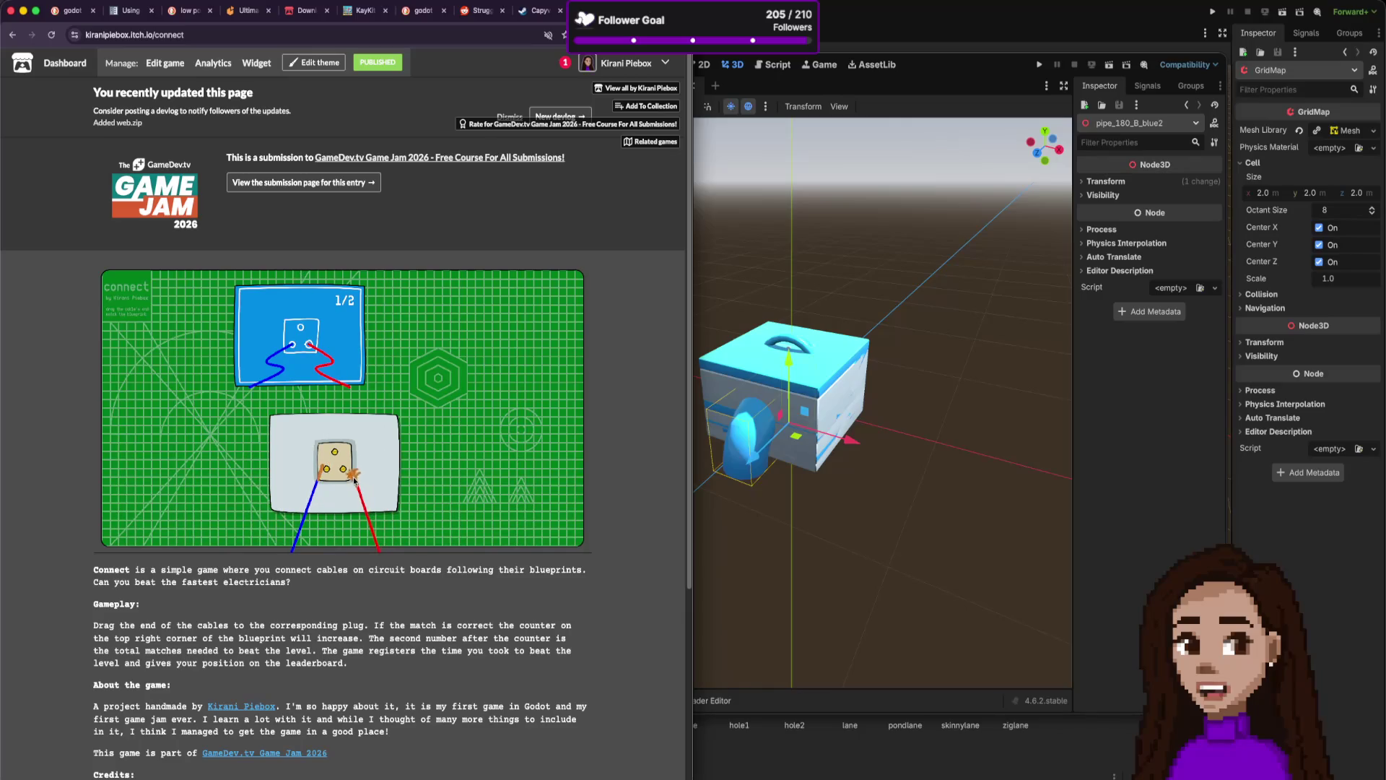
pyautogui.click(356, 450)
# Complete board 3 by plugging the blue, red and yellow cables into the socket.
pyautogui.moveTo(285, 514); pyautogui.dragTo(323, 471)
pyautogui.moveTo(385, 514); pyautogui.dragTo(345, 453)
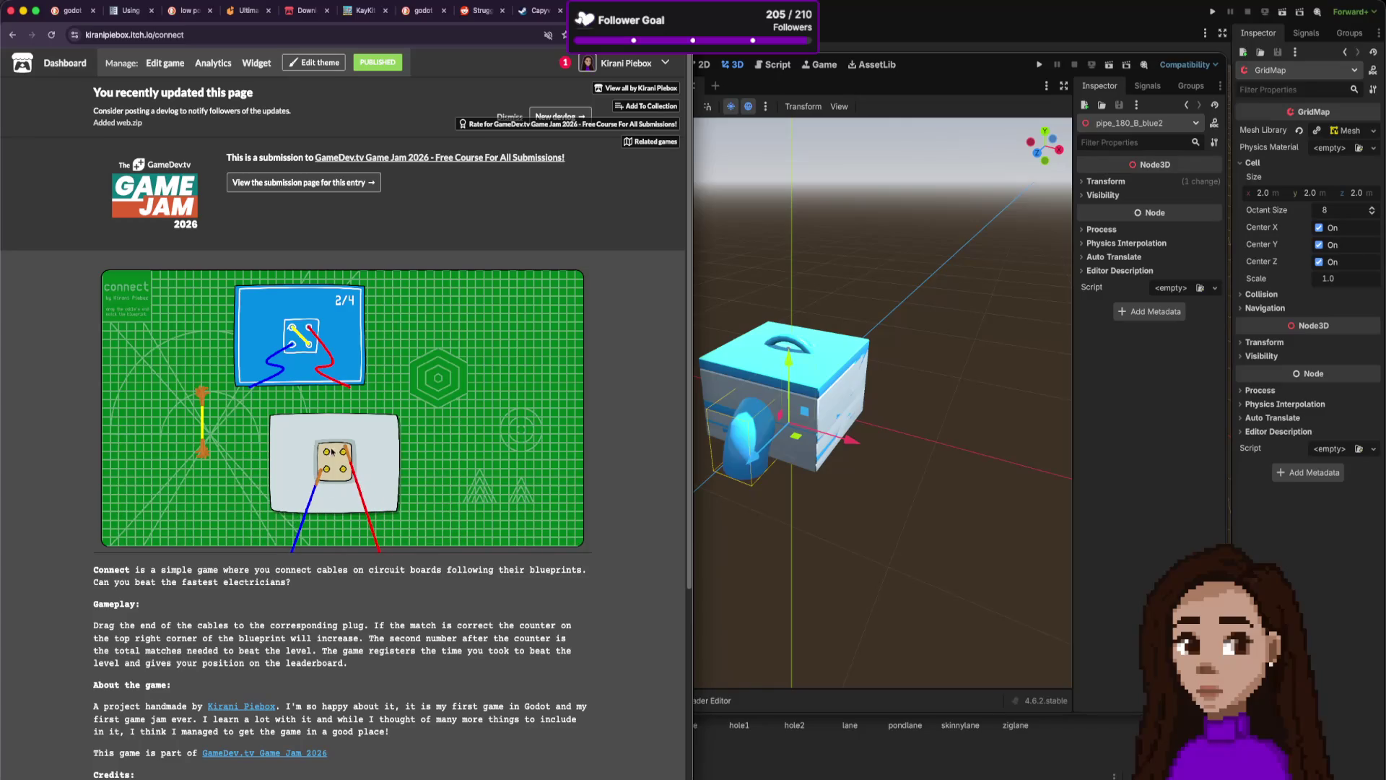
pyautogui.moveTo(205, 396); pyautogui.dragTo(285, 454)
pyautogui.moveTo(196, 449)
pyautogui.mouseDown()
pyautogui.moveTo(307, 475)
pyautogui.moveTo(342, 468)
pyautogui.mouseUp()
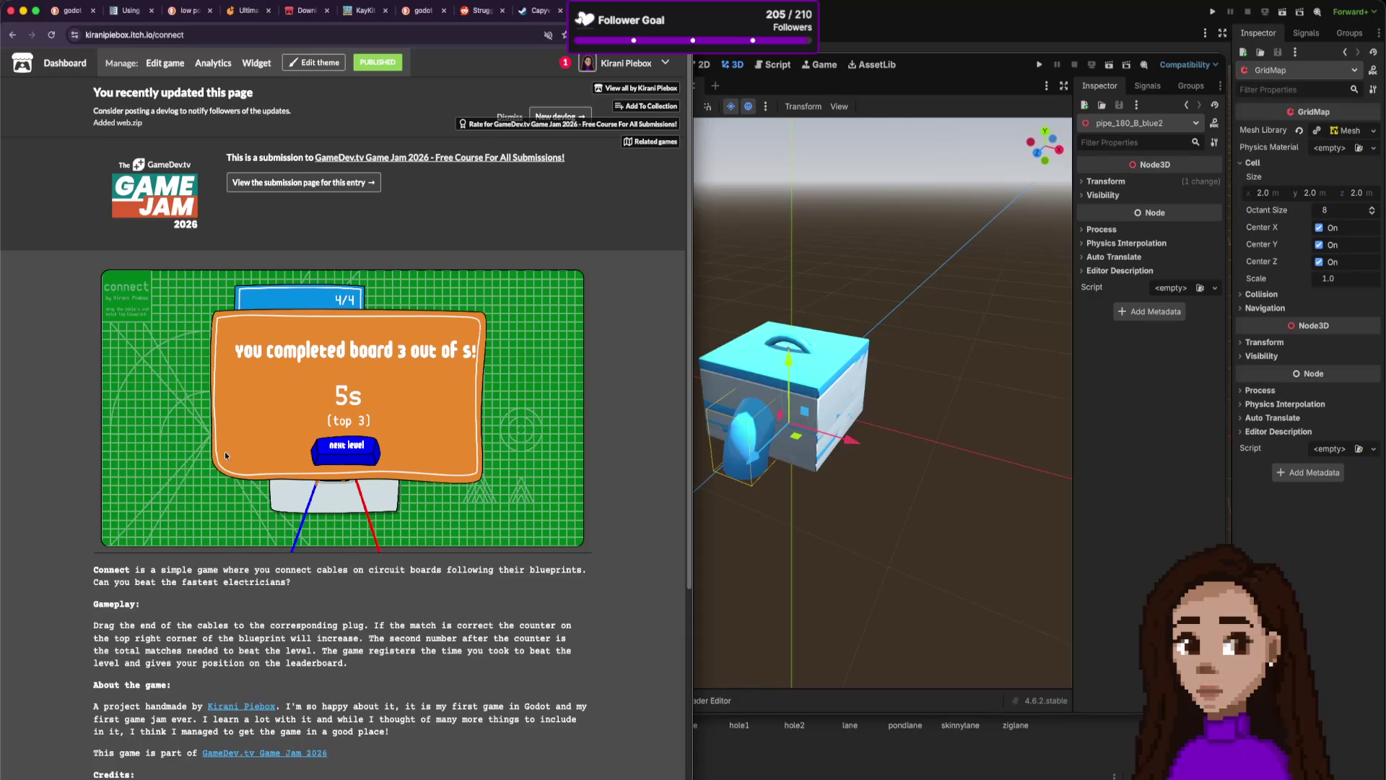
pyautogui.click(946, 77)
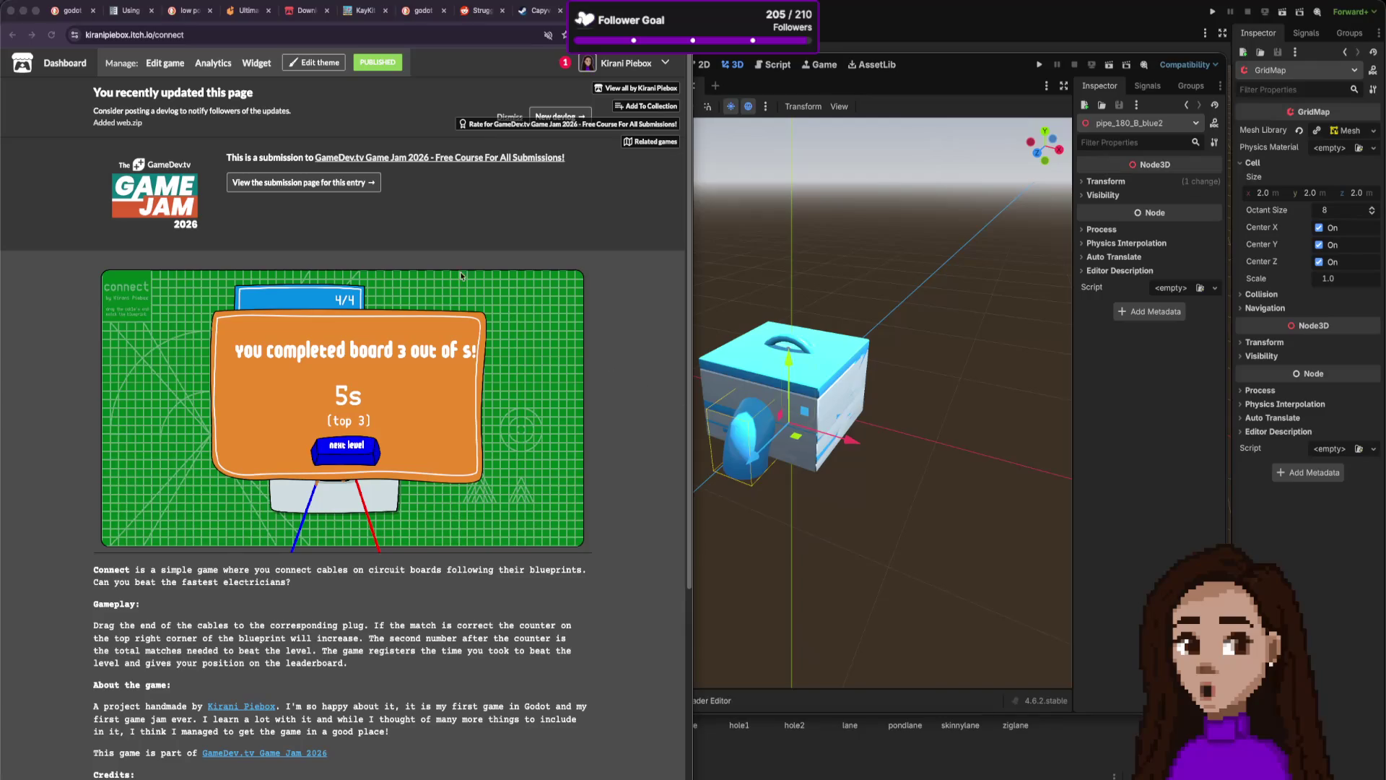
pyautogui.click(393, 232)
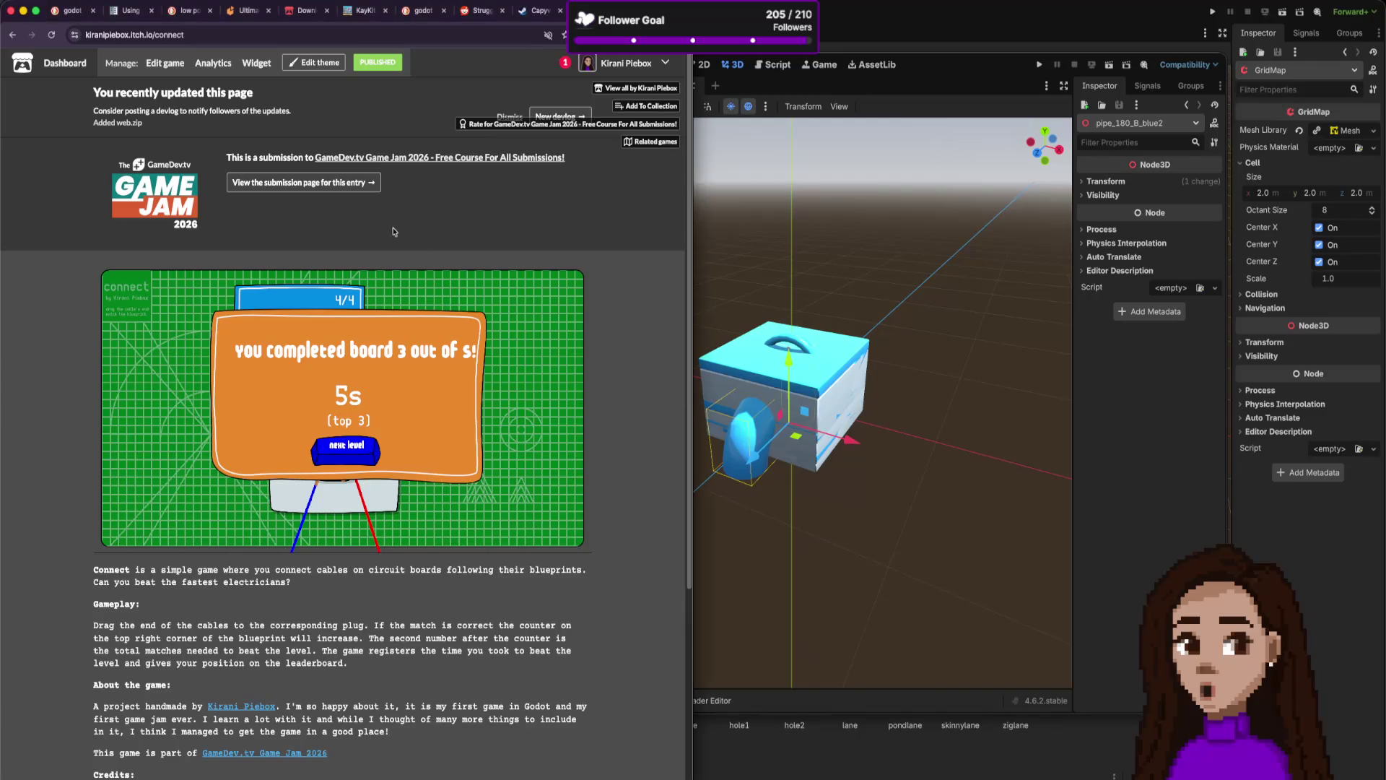
# Open the GameDev.tv Game Jam 2026 submissions filtered to the 18 'Have rated' entries.
pyautogui.click(349, 184)
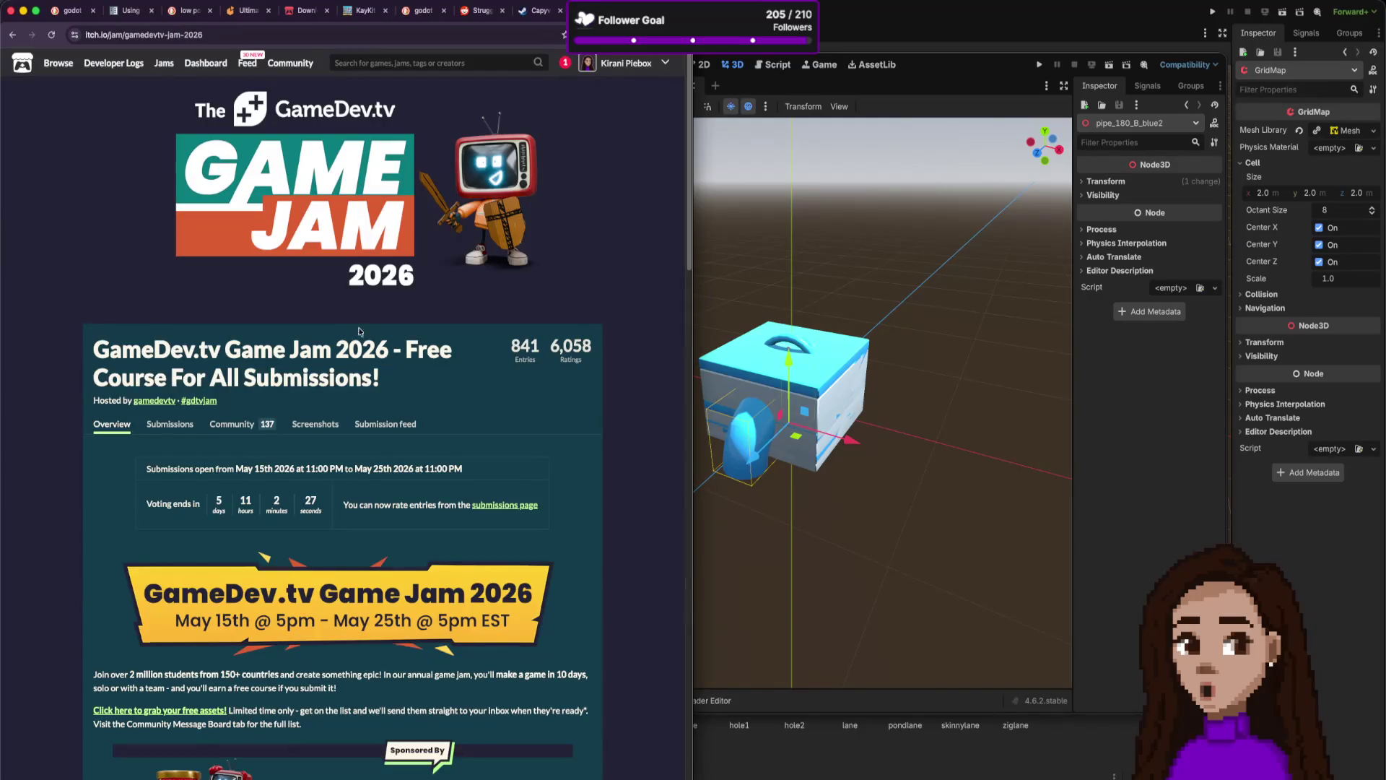
pyautogui.click(169, 425)
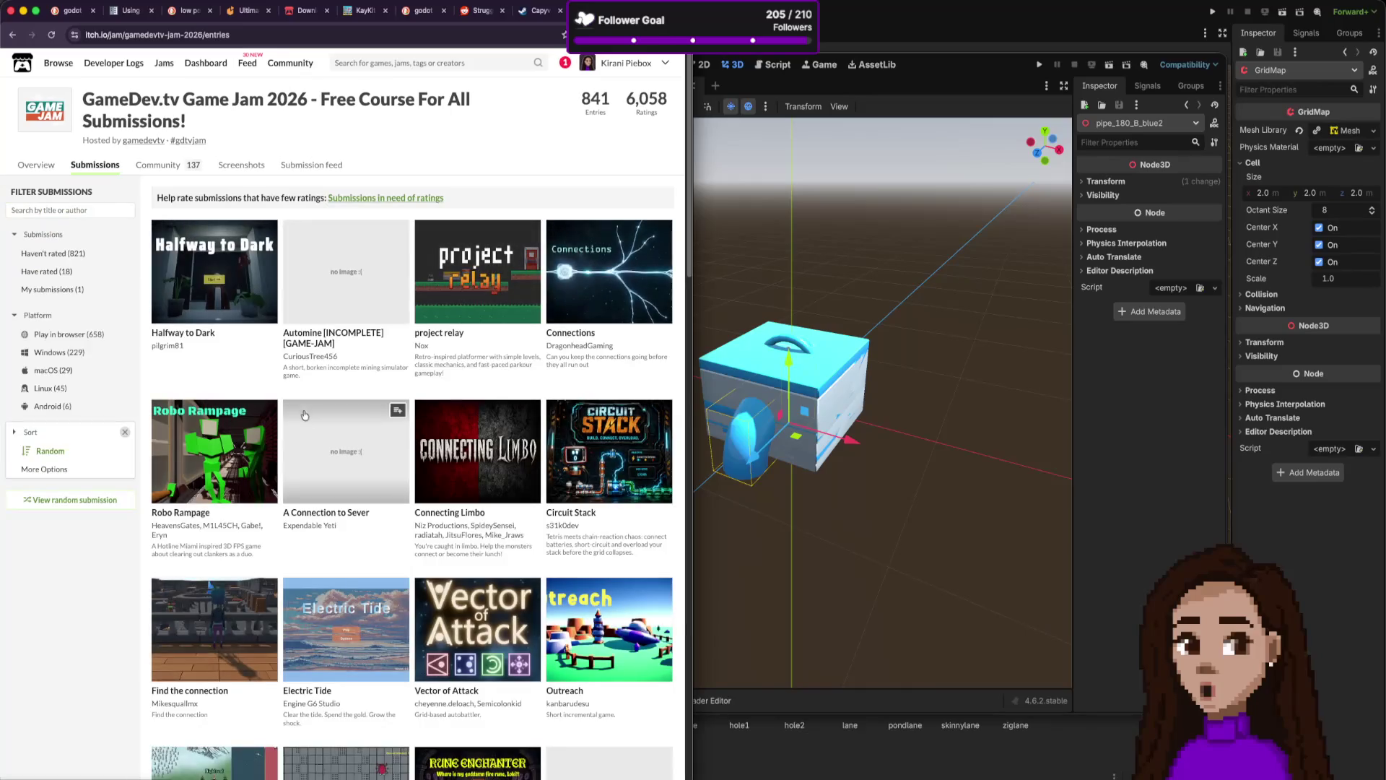
pyautogui.click(49, 270)
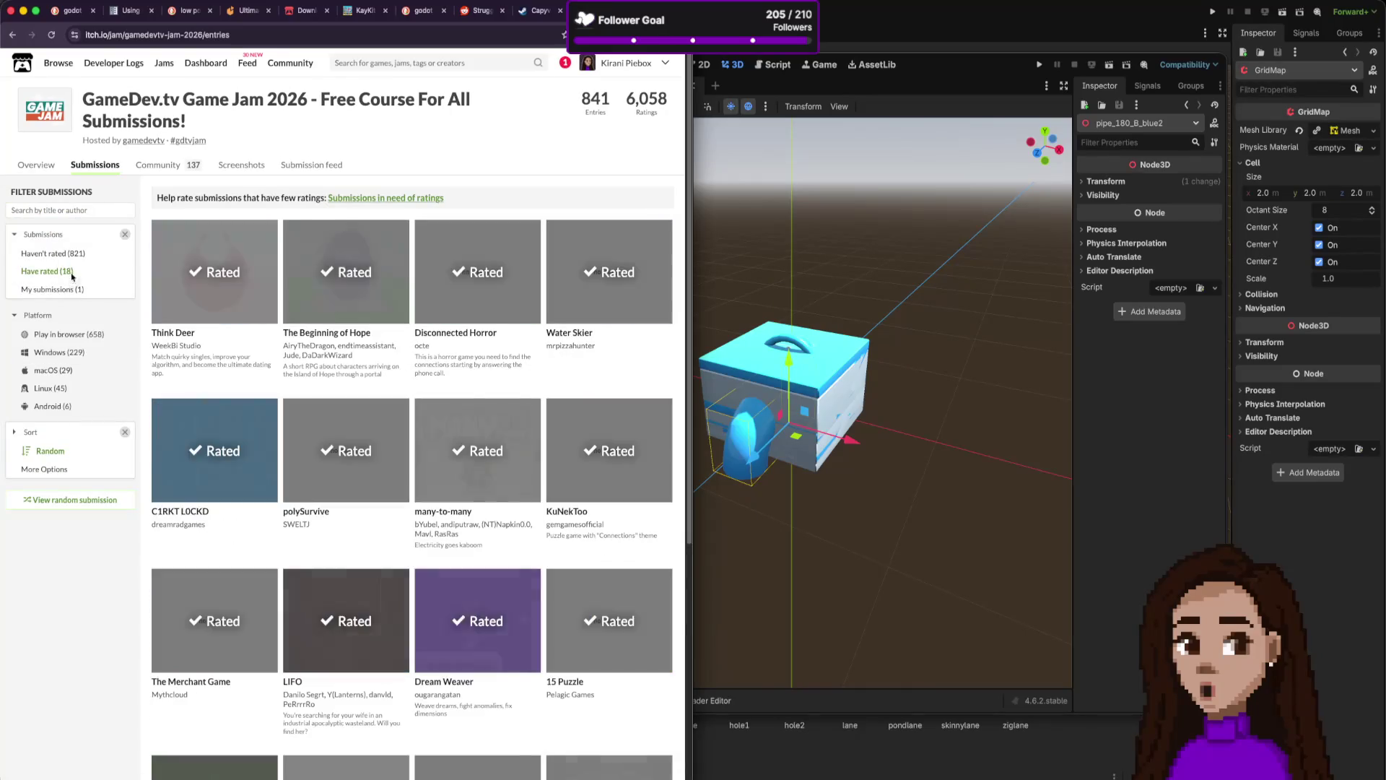